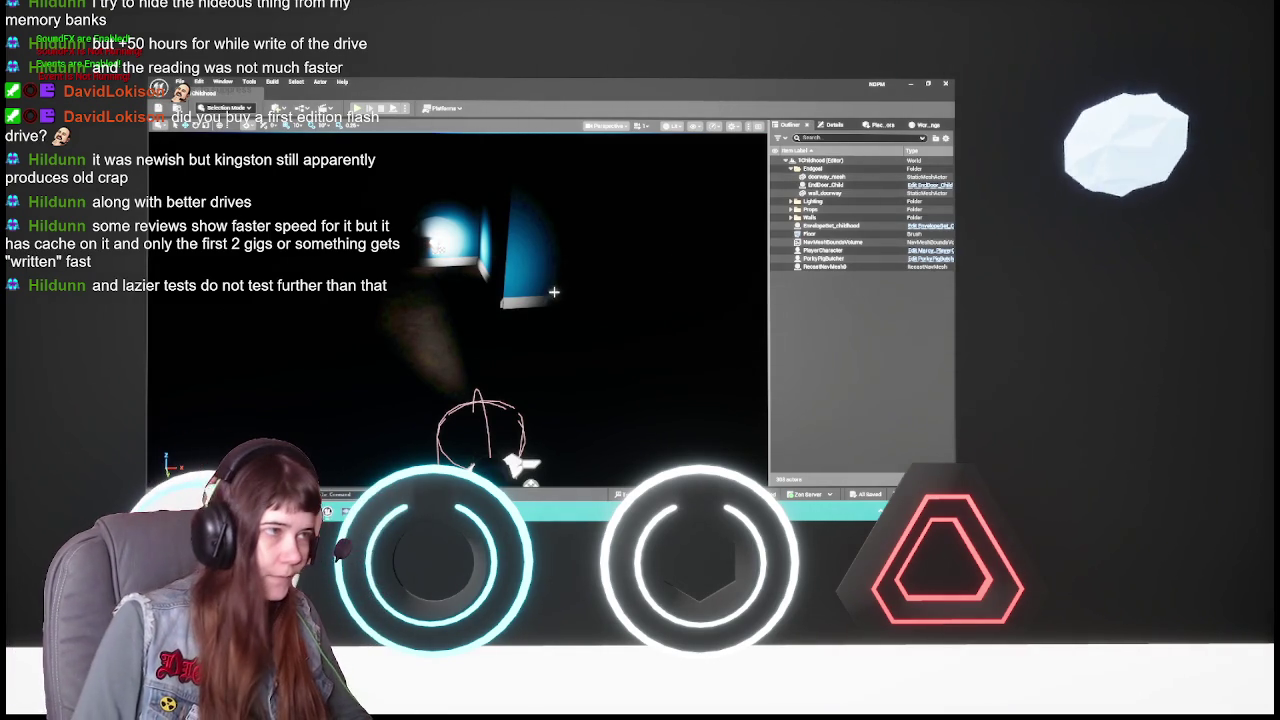
- Play-test the Childhood level in the editor, then stop it so the runtime error log appears
left_click(369, 107)
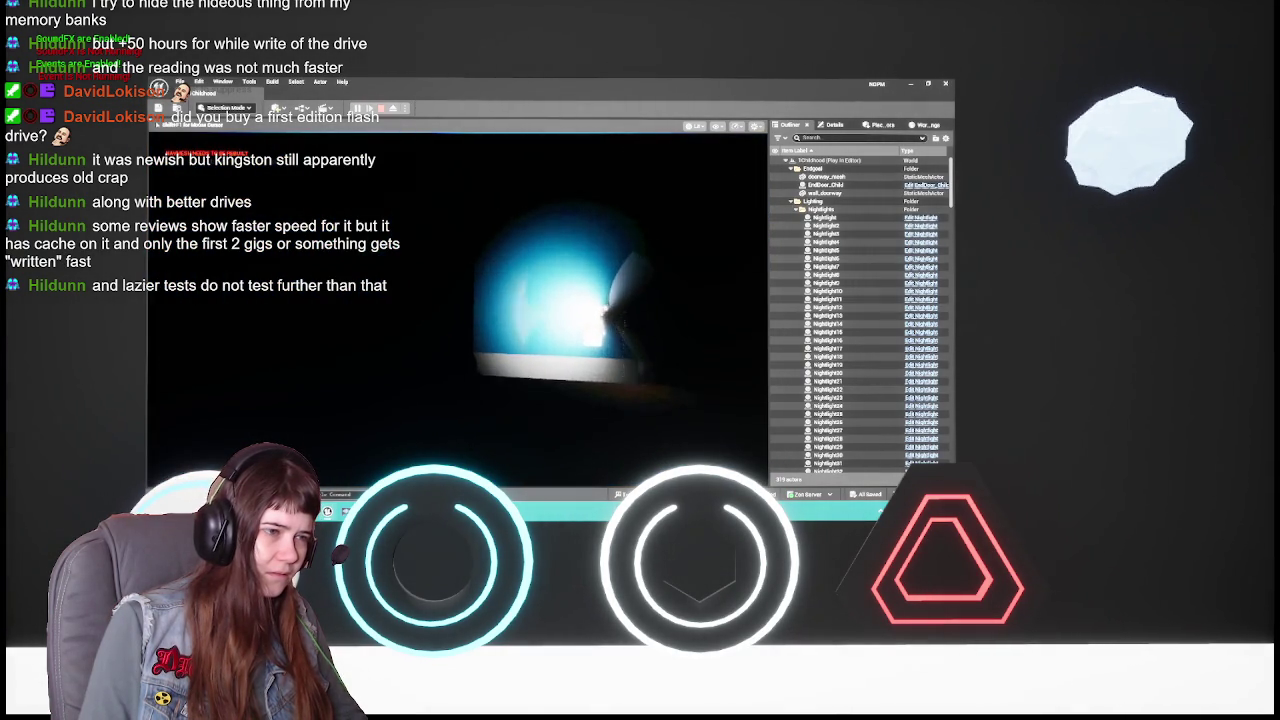
key("Escape")
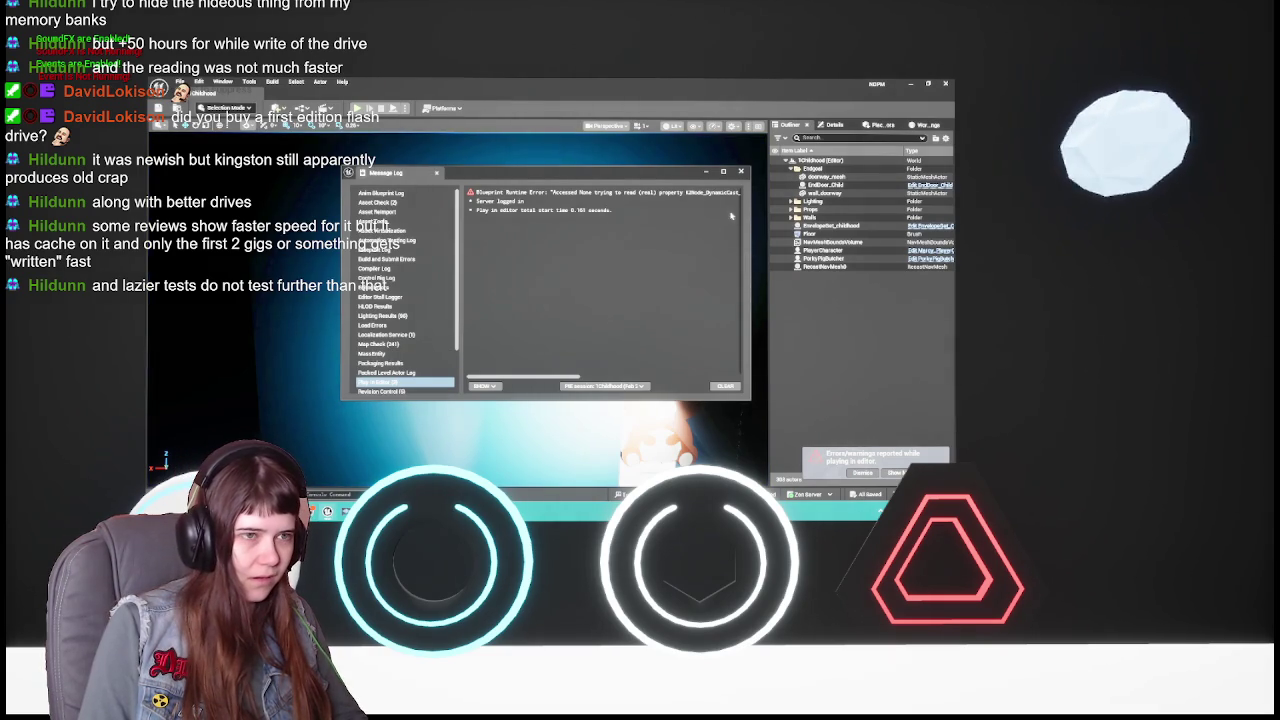
- Close the Message Log and locate wall_mesh22's material in the Content Browser
left_click(741, 171)
key("alt+p")
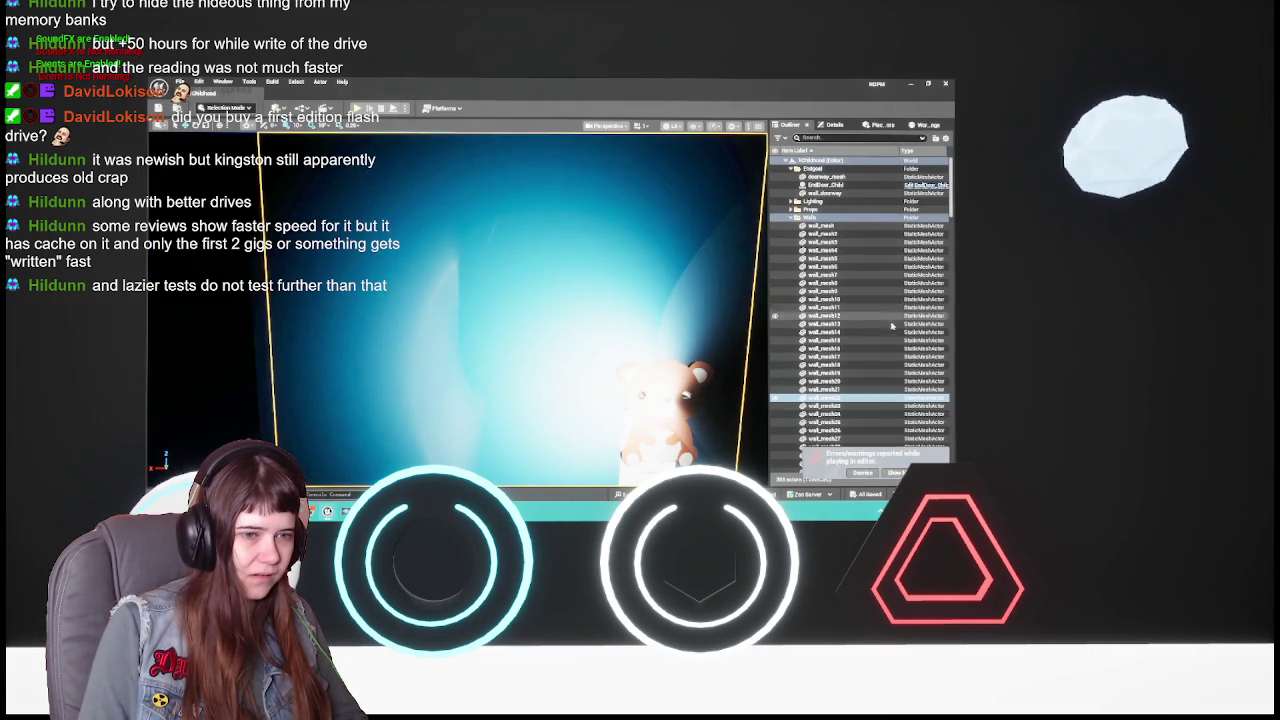
left_click(834, 125)
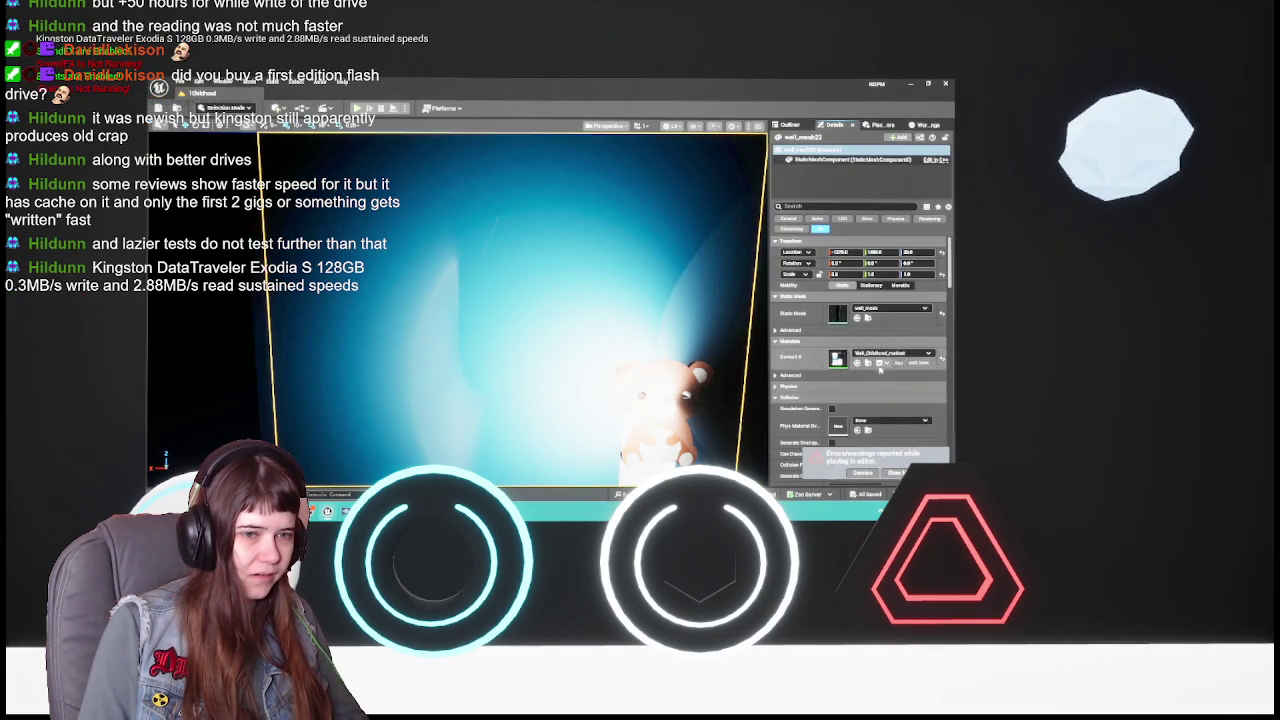
left_click(868, 362)
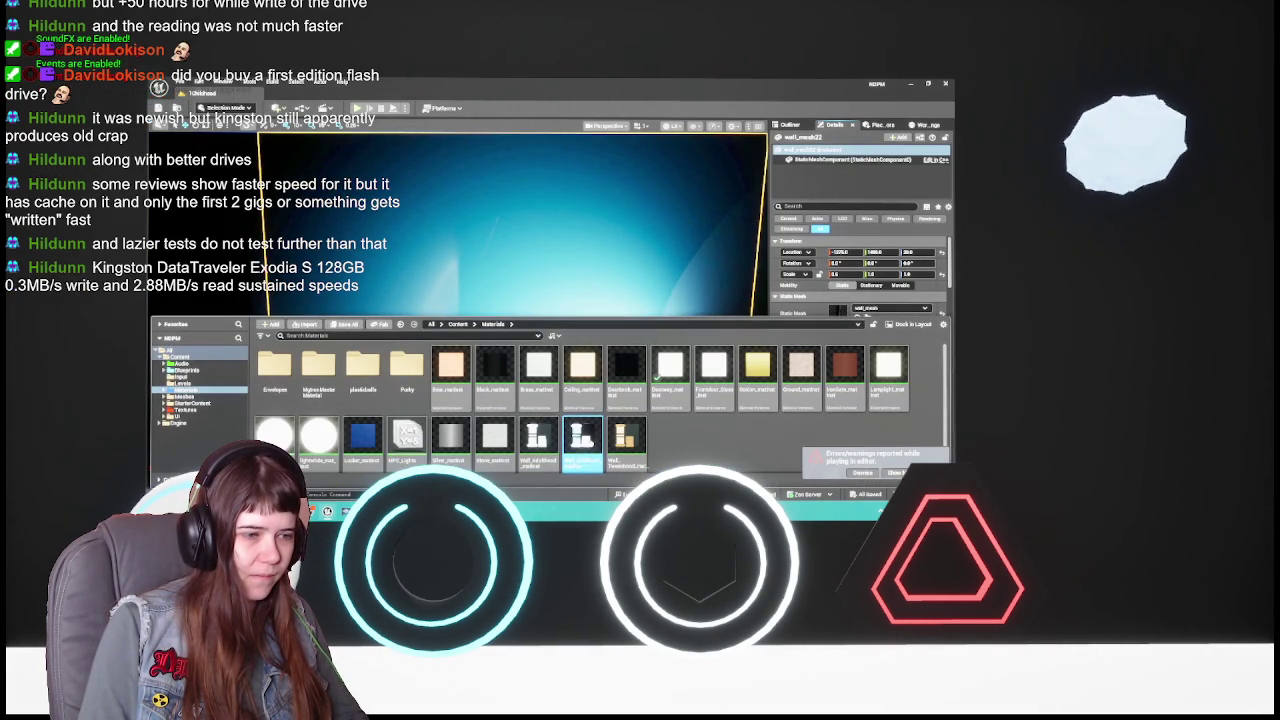
- Open the childhood wall material, orbit its preview sphere, and close the material editor
double_click(588, 435)
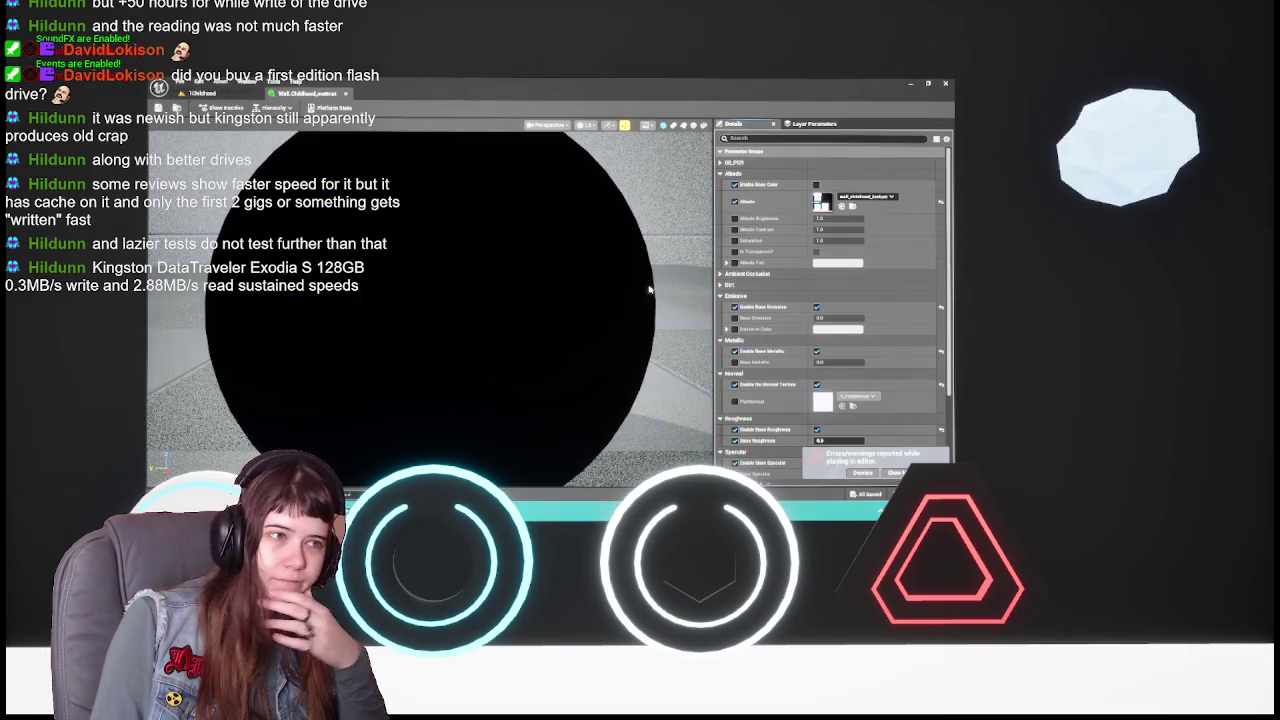
scroll(793, 235, "down", 2)
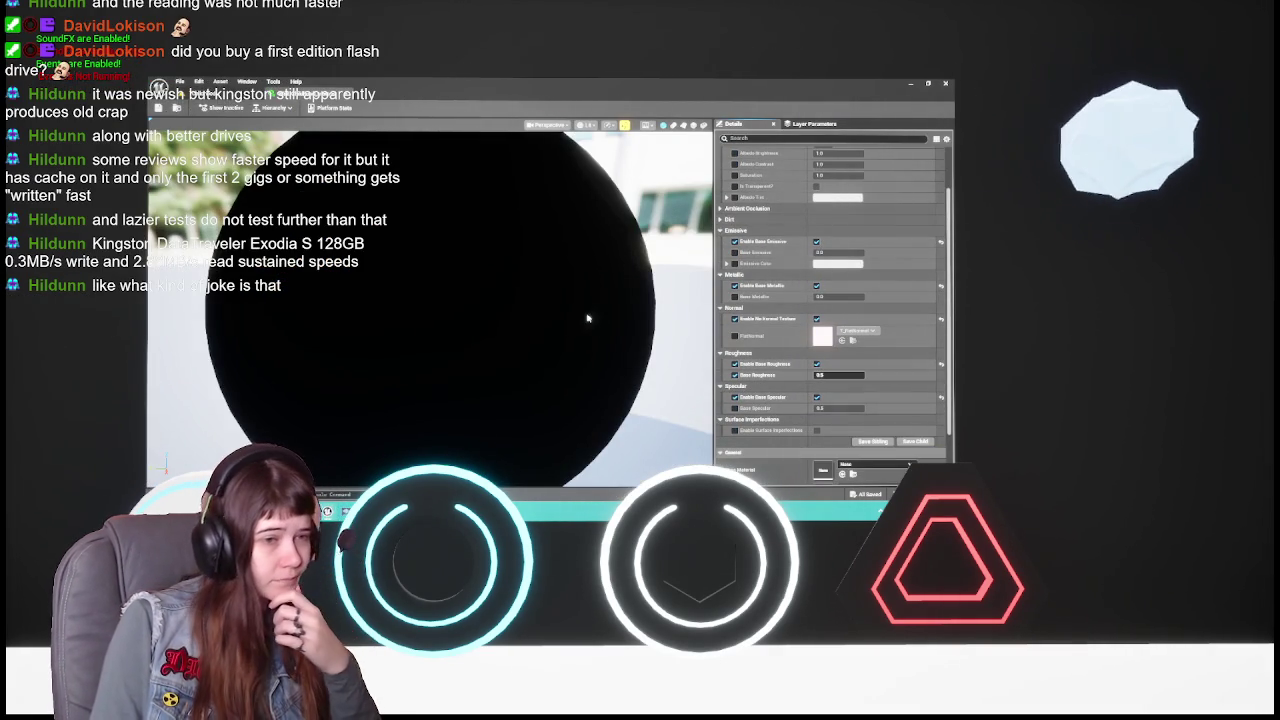
scroll(567, 319, "down", 3)
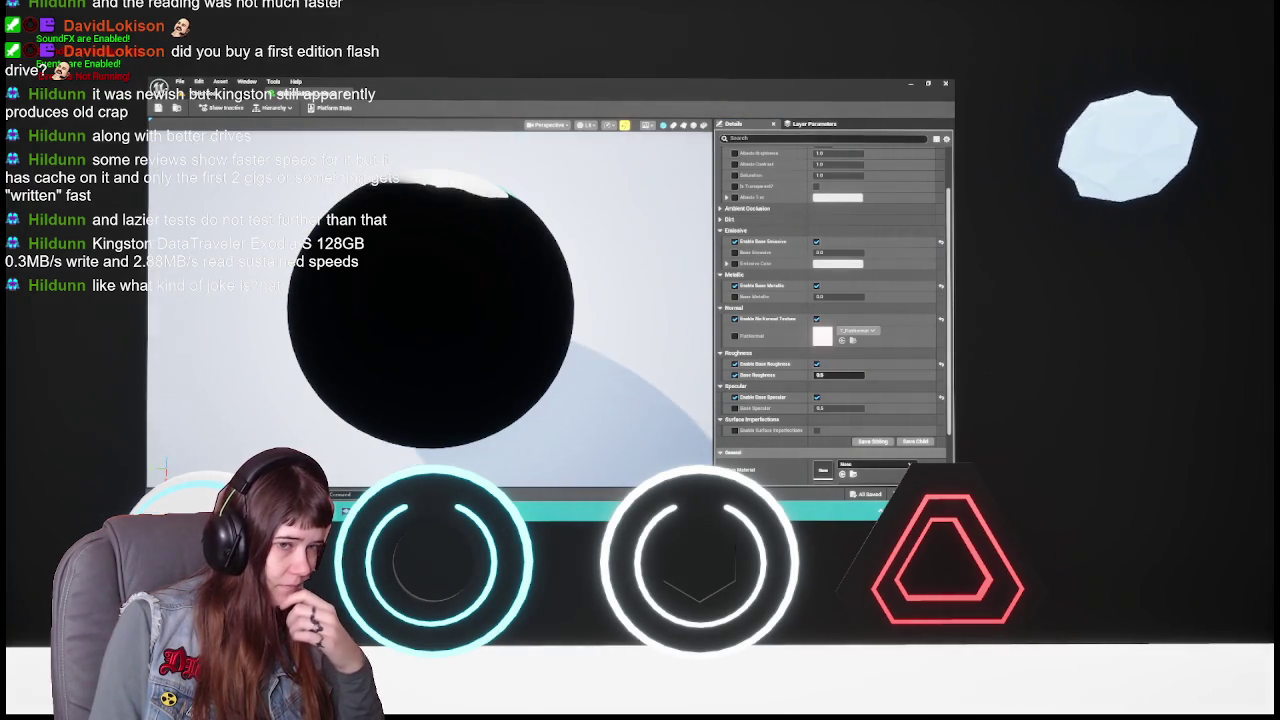
left_click_drag(545, 282, 617, 324)
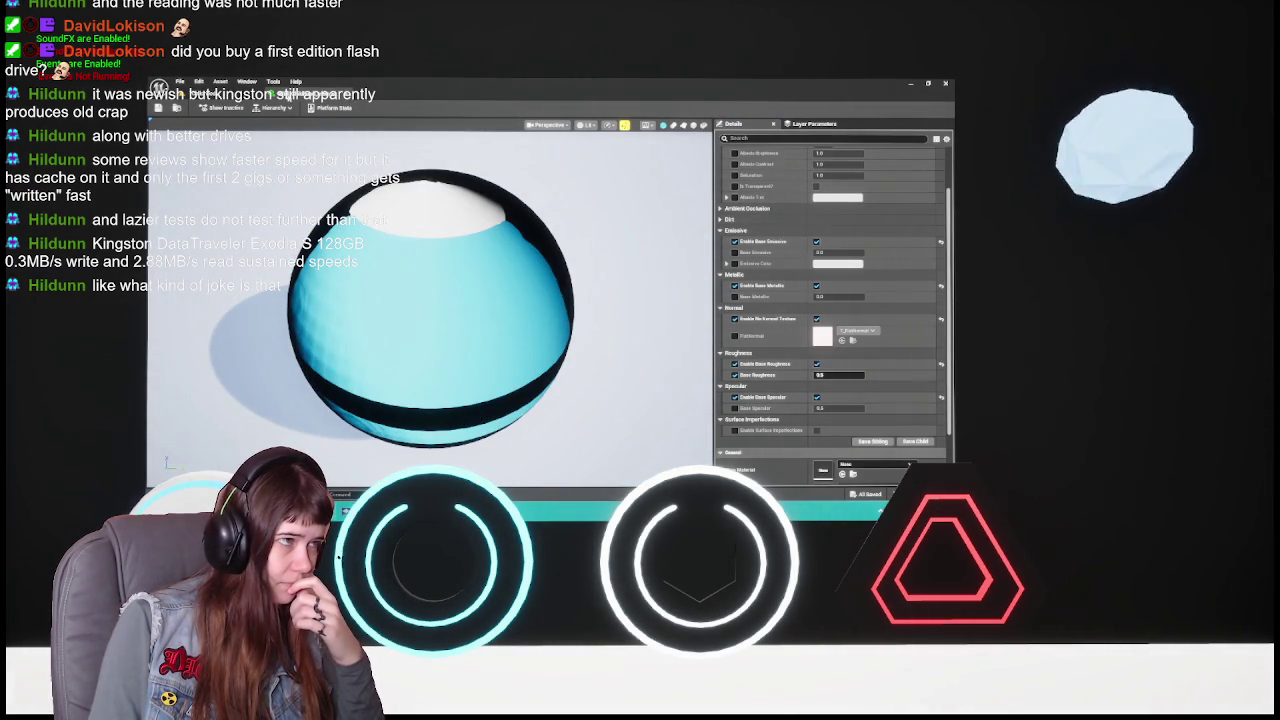
left_click(340, 98)
left_click(199, 82)
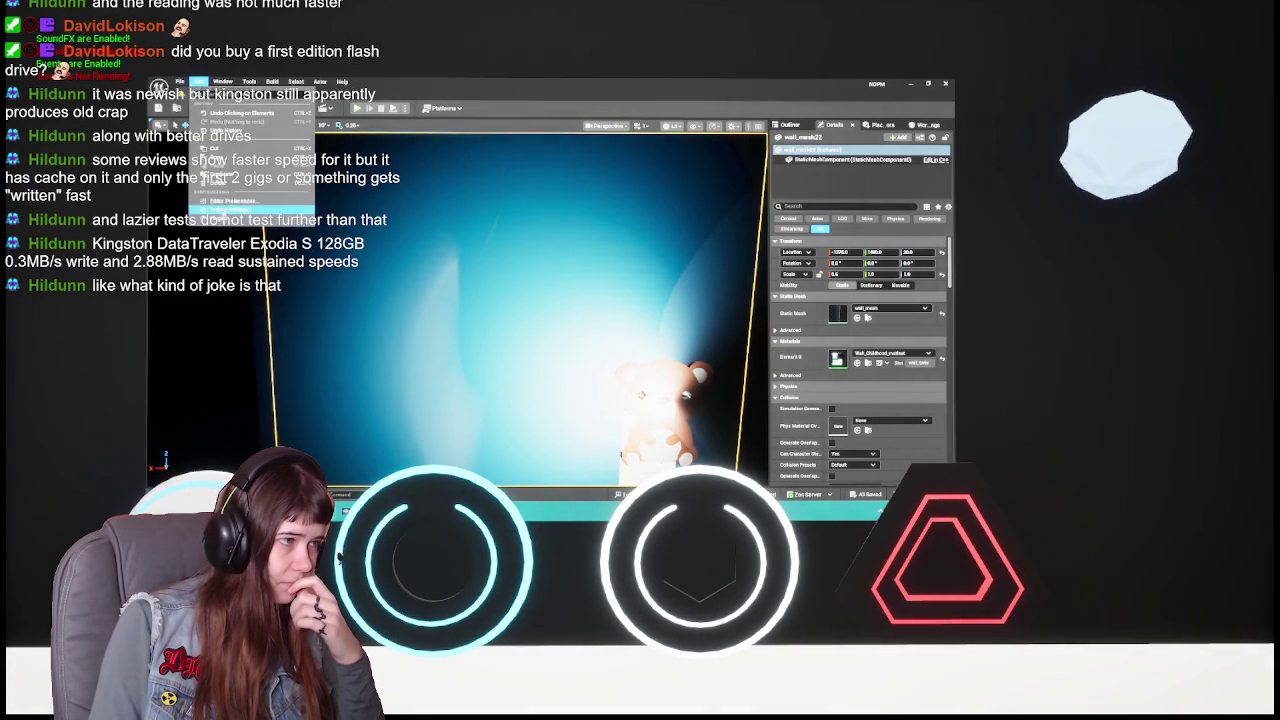
- Uncheck Use DXT5 Normal Maps under Engine > Rendering and restart the editor
left_click(224, 210)
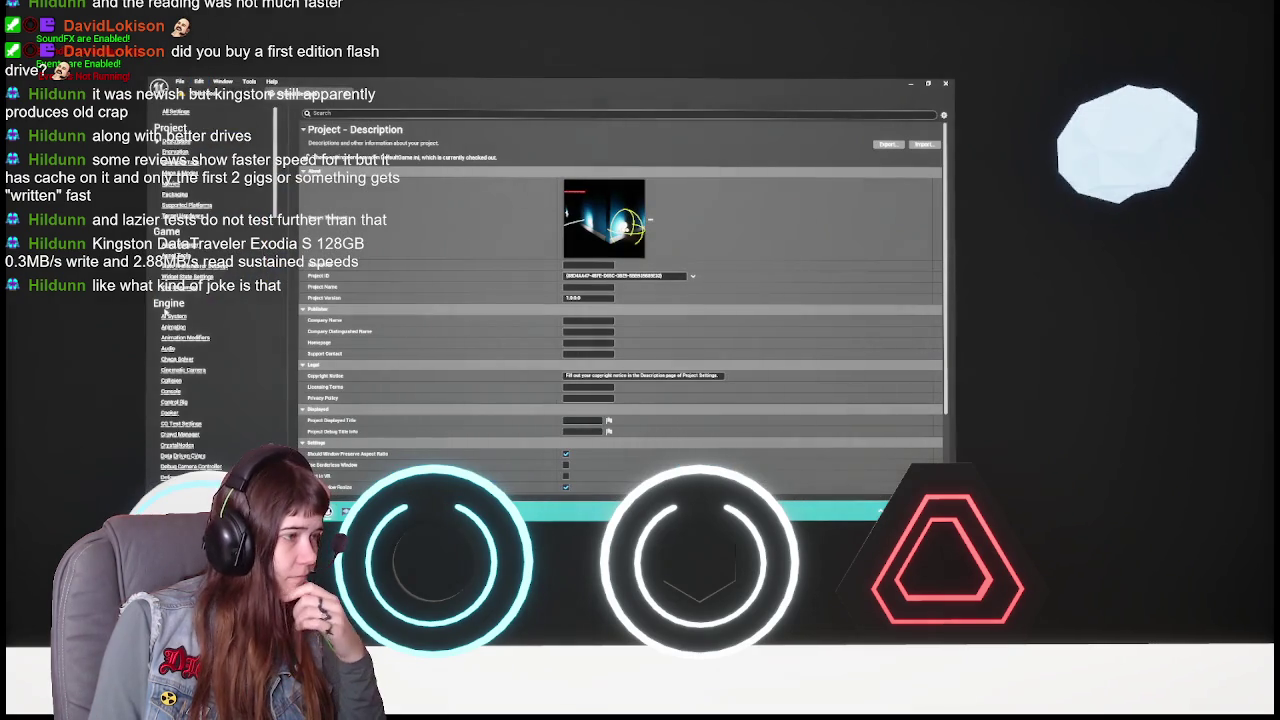
scroll(197, 396, "down", 5)
scroll(197, 396, "down", 5)
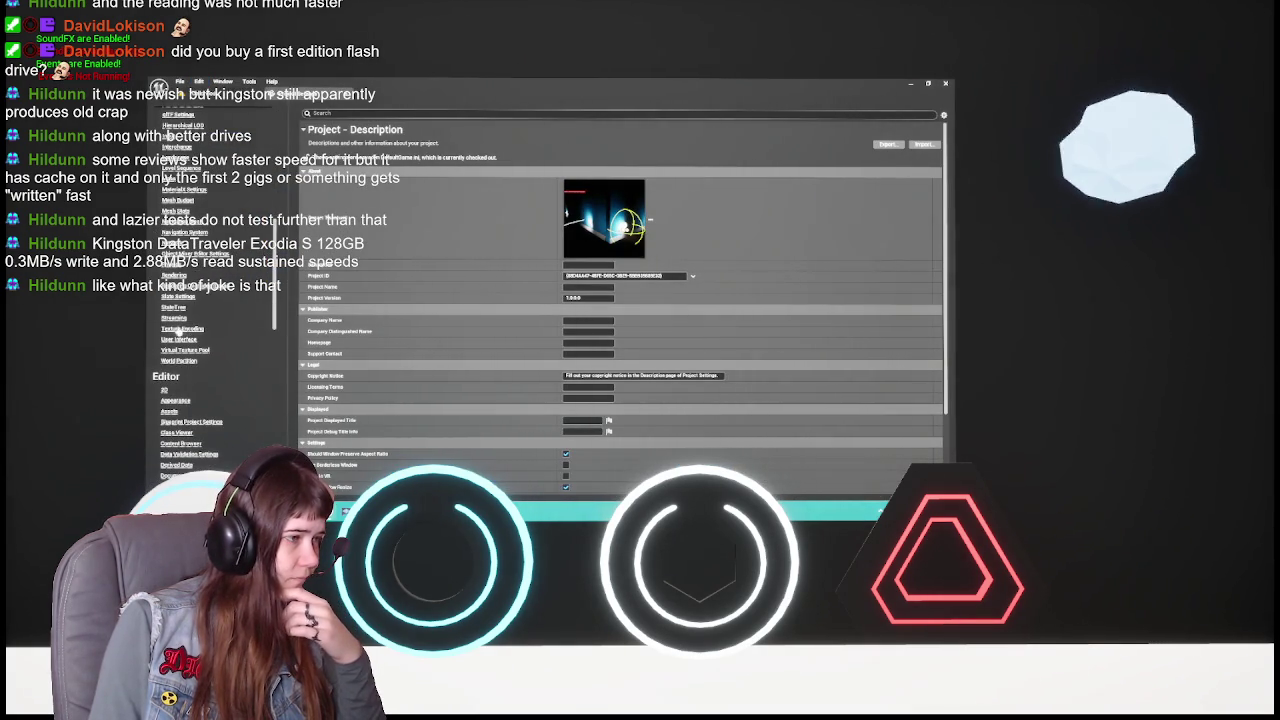
left_click(180, 275)
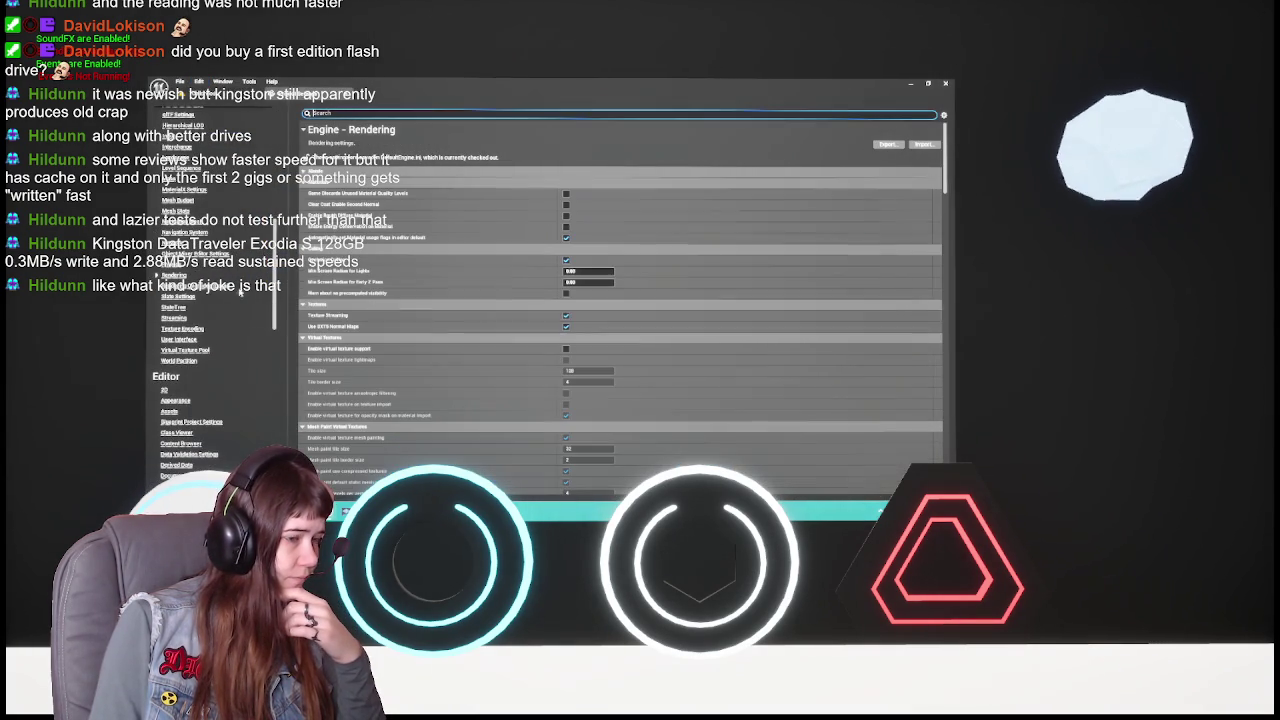
left_click(565, 327)
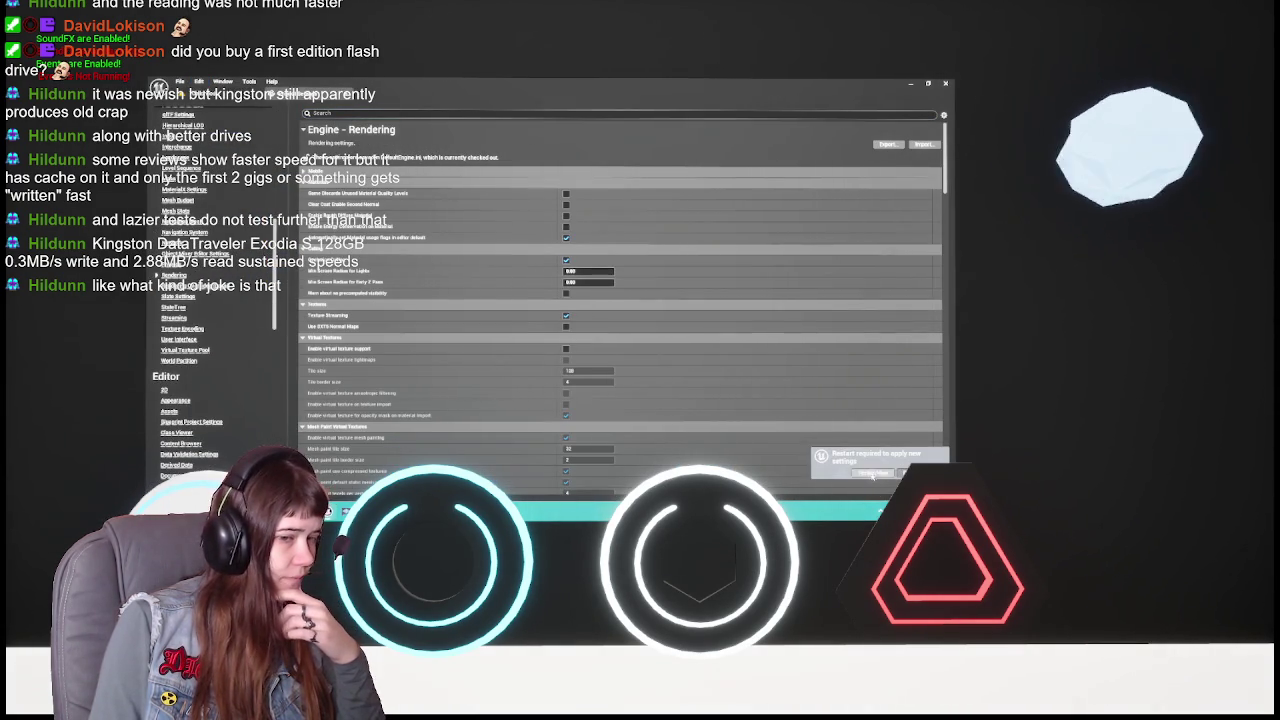
left_click(872, 473)
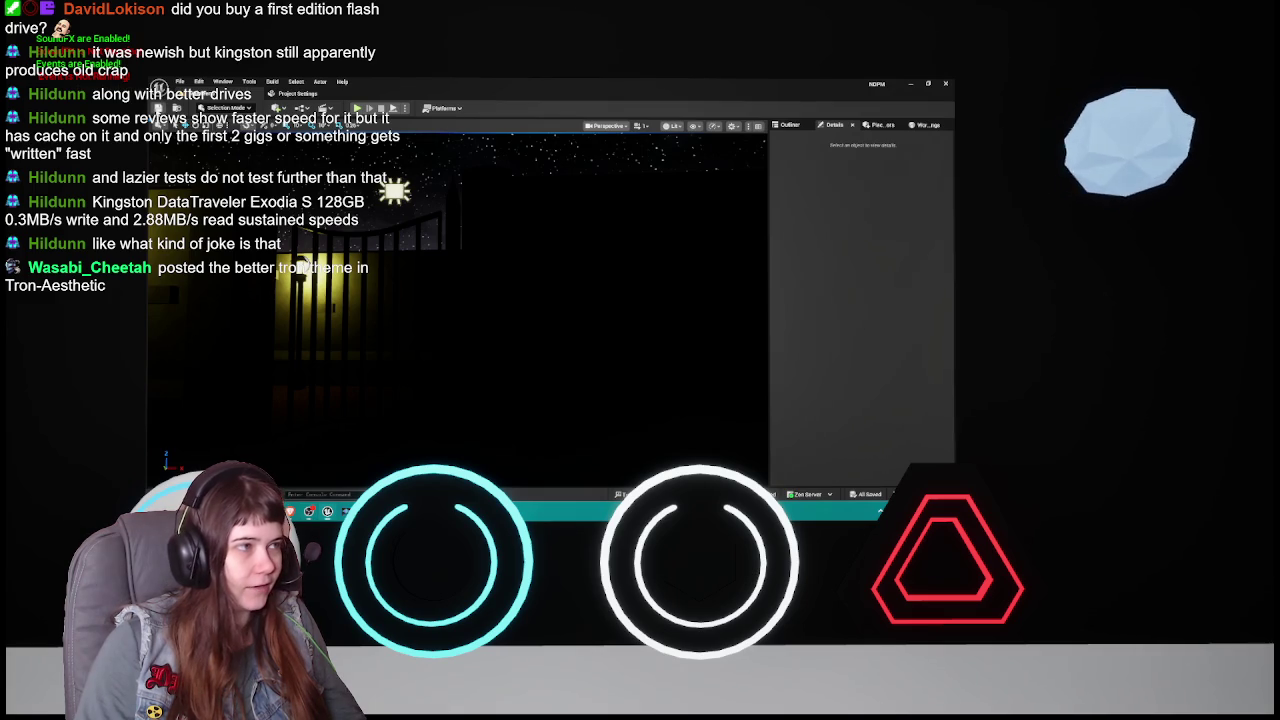
- Close Project Settings and load the 1Childhood level from Content > Levels
left_click(296, 93)
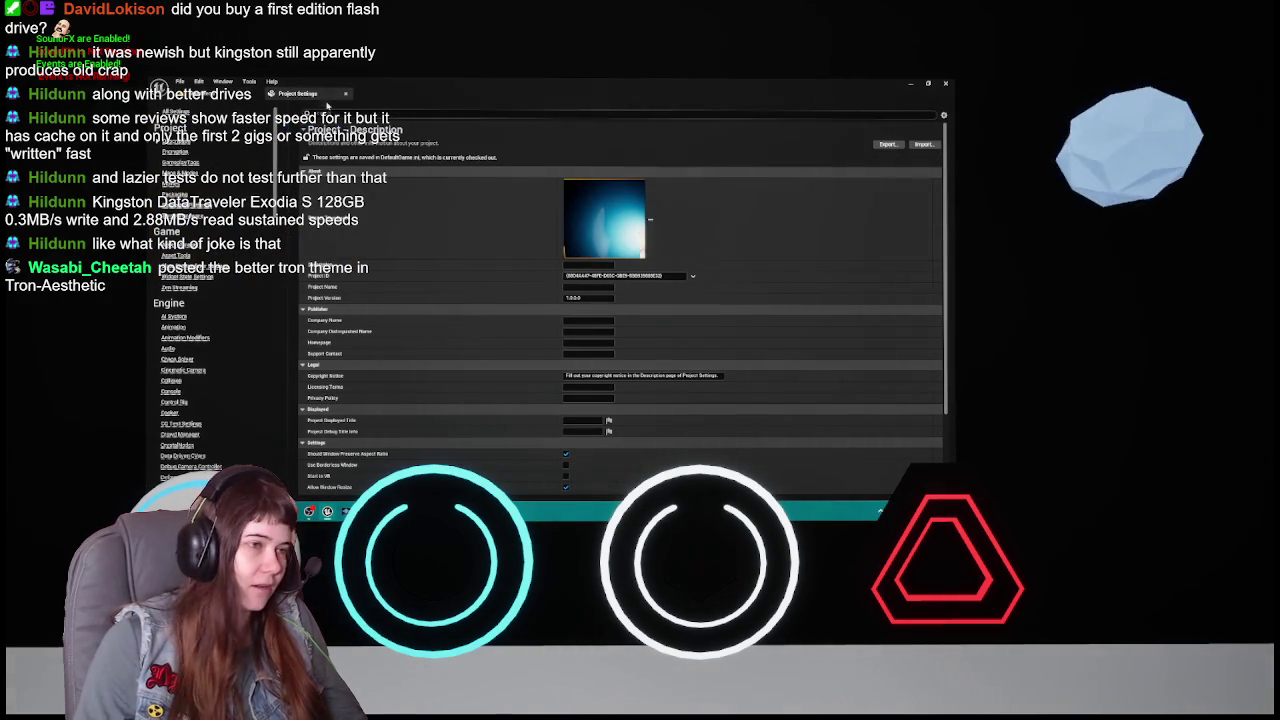
left_click(346, 94)
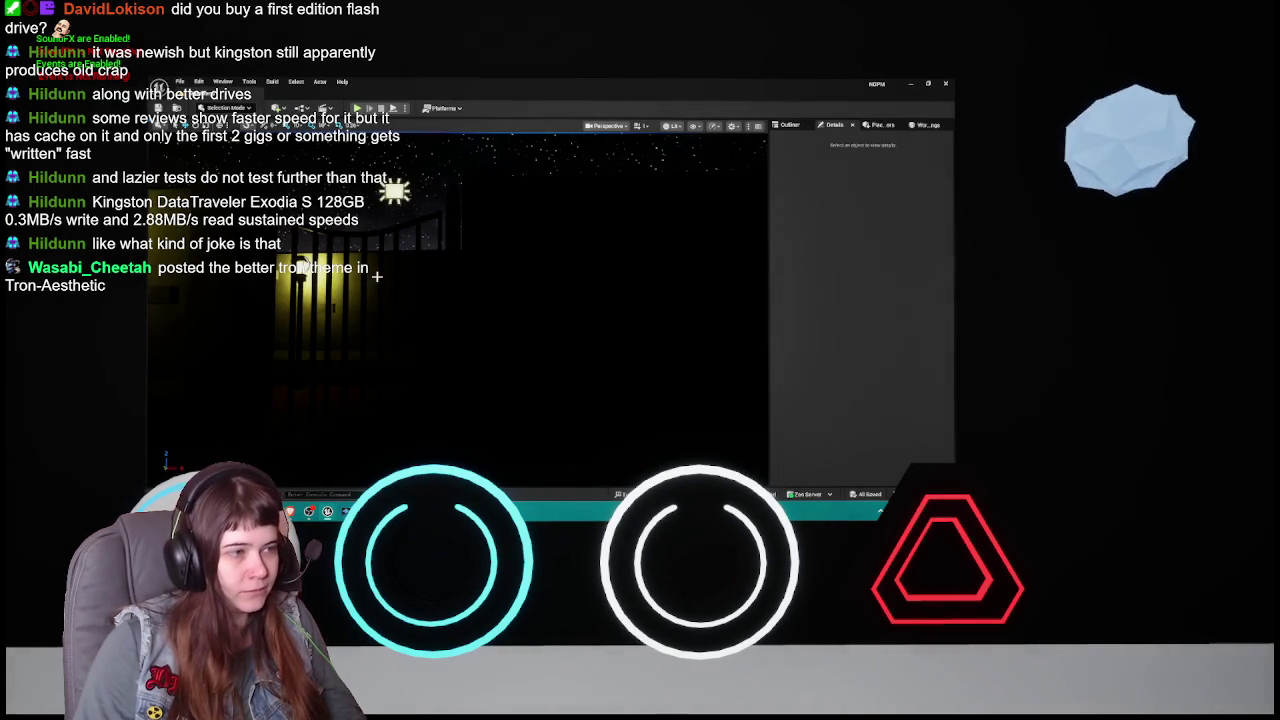
key("ctrl+space")
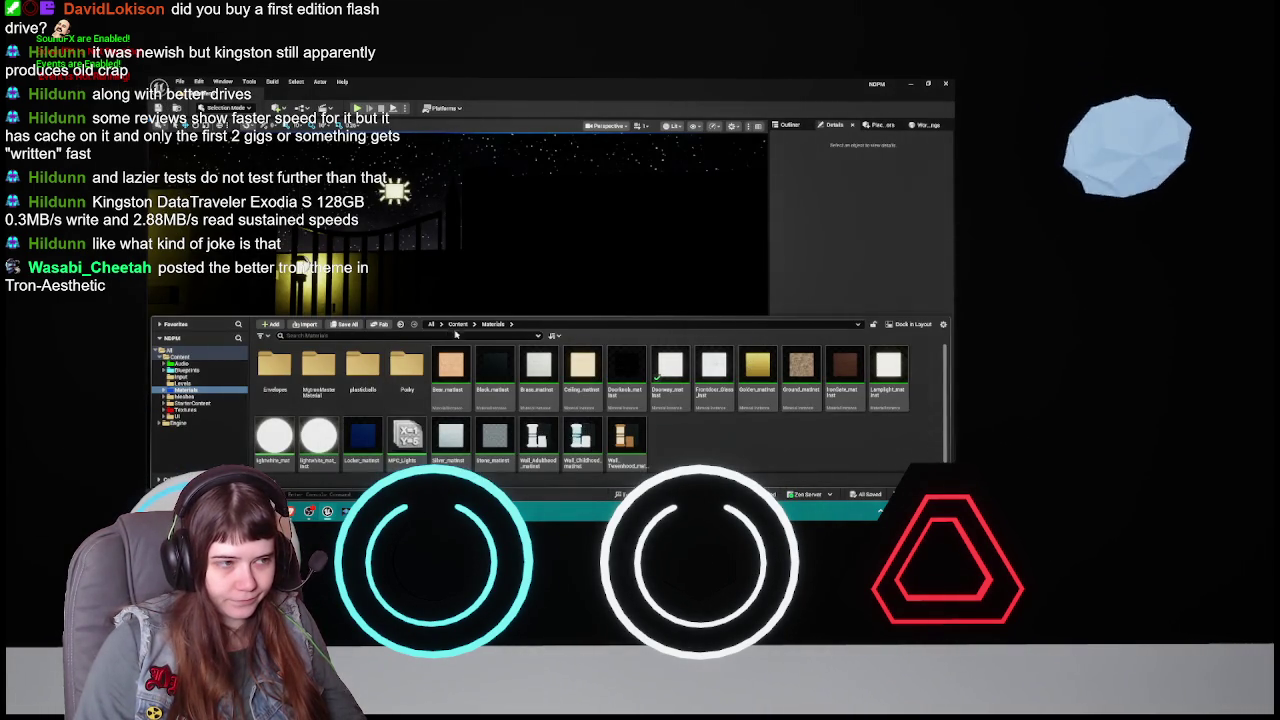
left_click(455, 325)
double_click(406, 368)
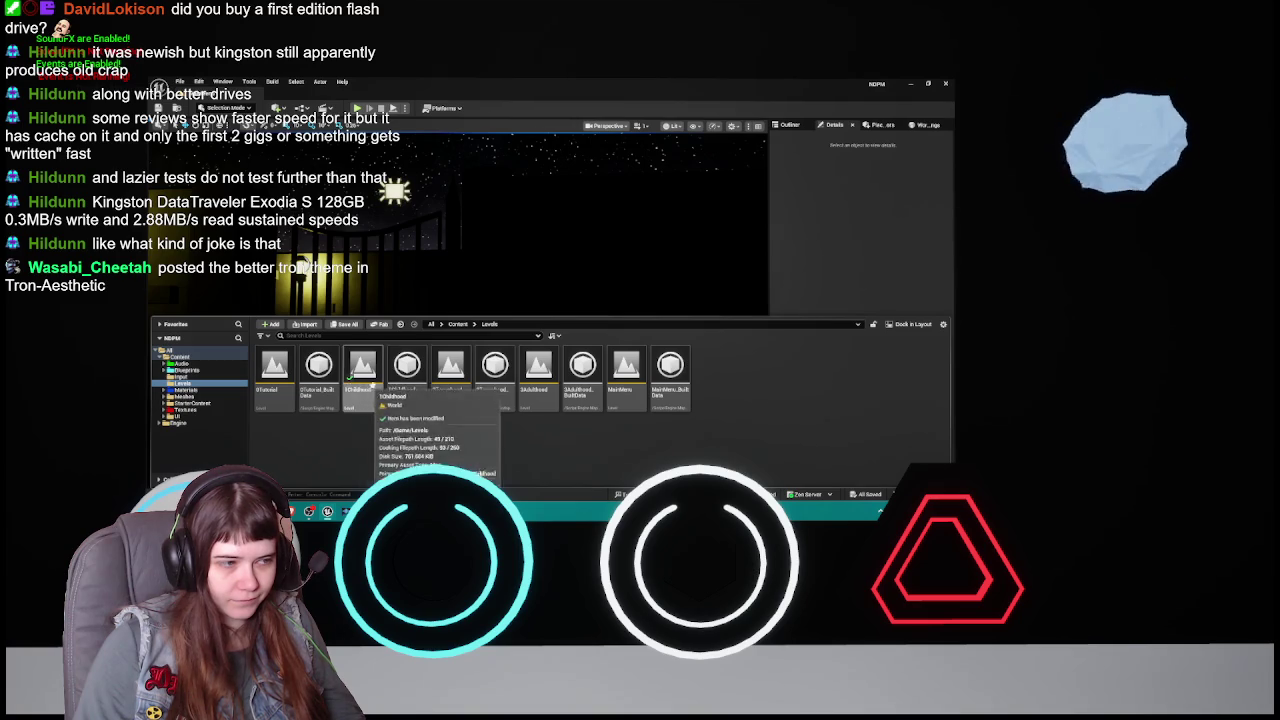
double_click(362, 370)
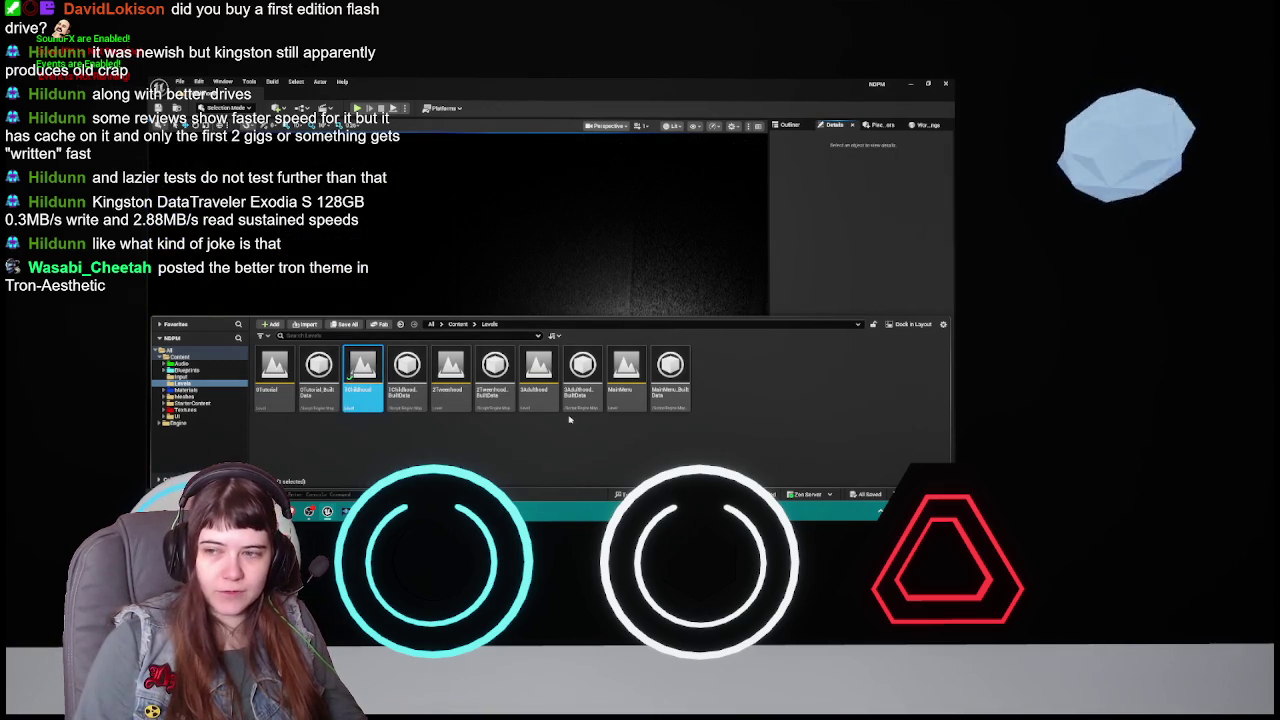
- Hide the Content Drawer and zoom toward the glowing teddy-bear nightlight
key("ctrl+space")
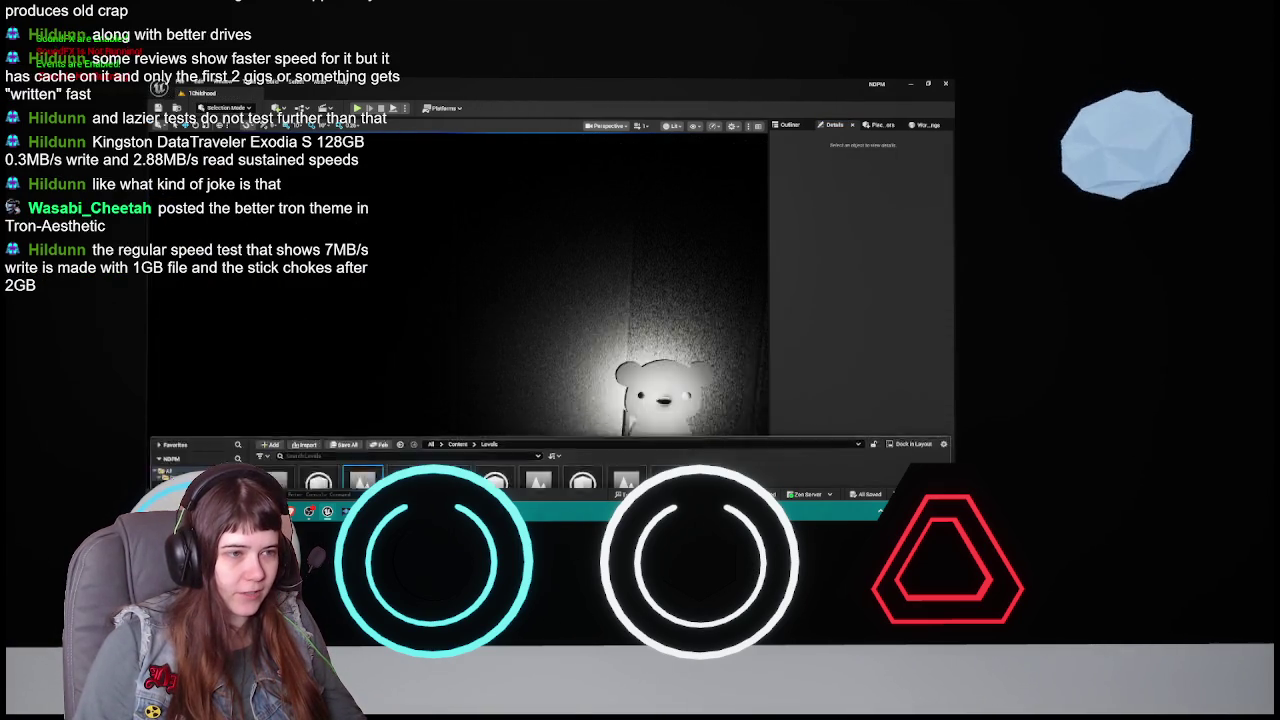
scroll(458, 310, "up", 3)
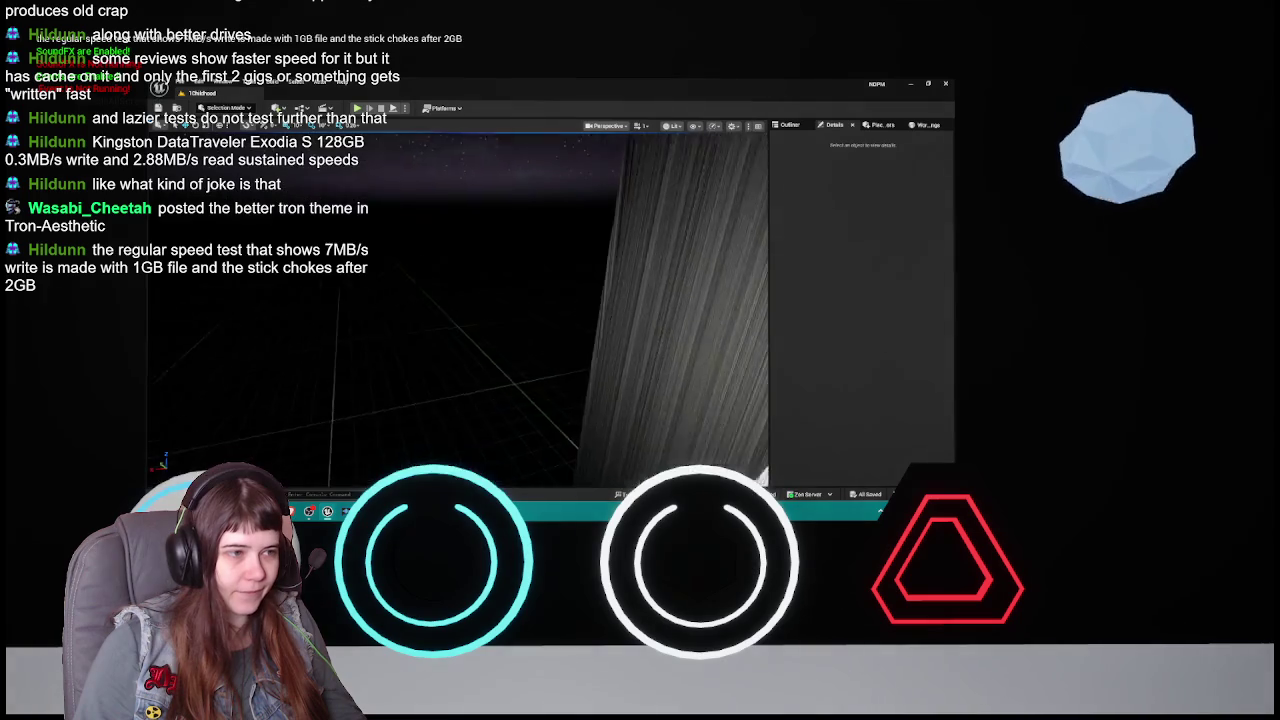
scroll(458, 300, "up", 5)
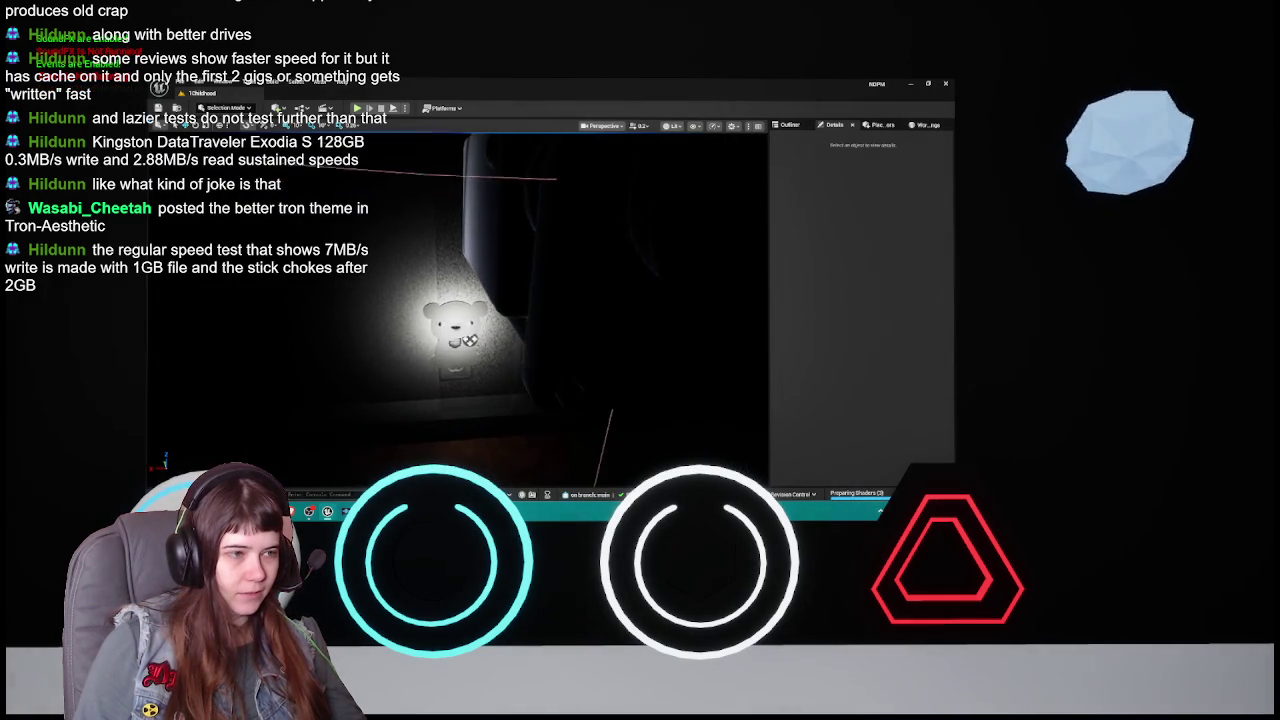
scroll(458, 300, "down", 3)
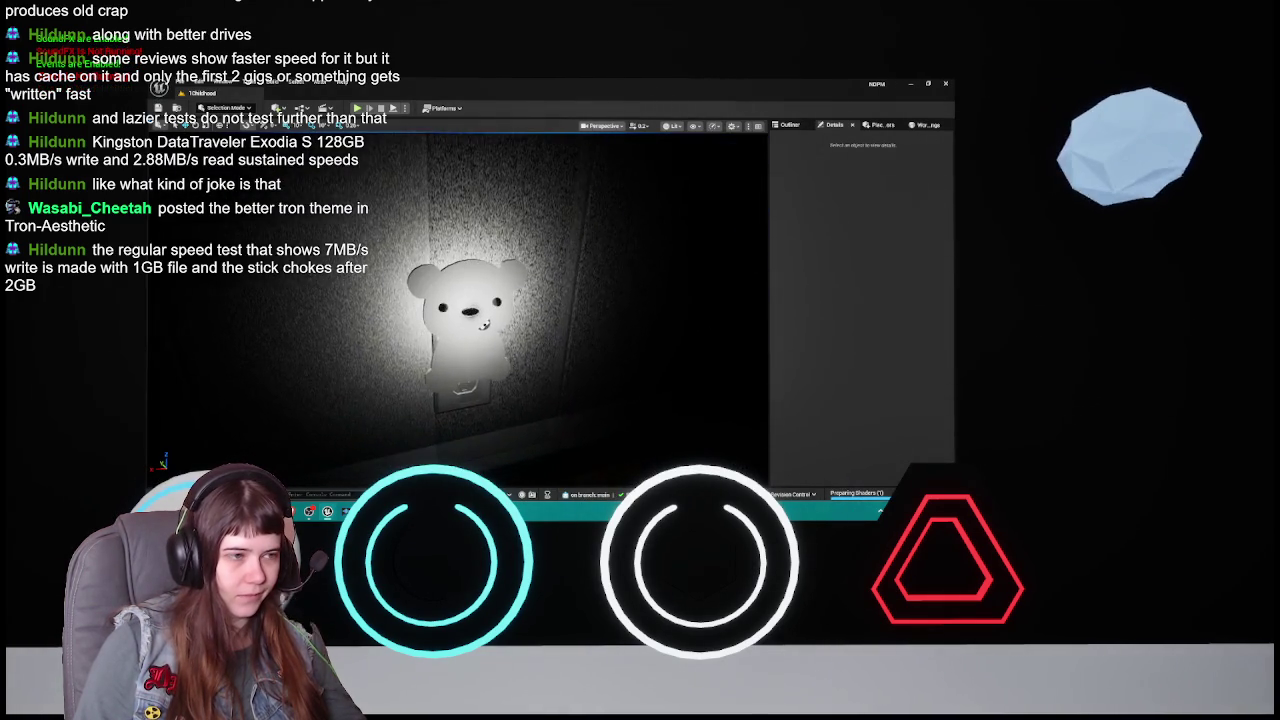
scroll(571, 251, "down", 5)
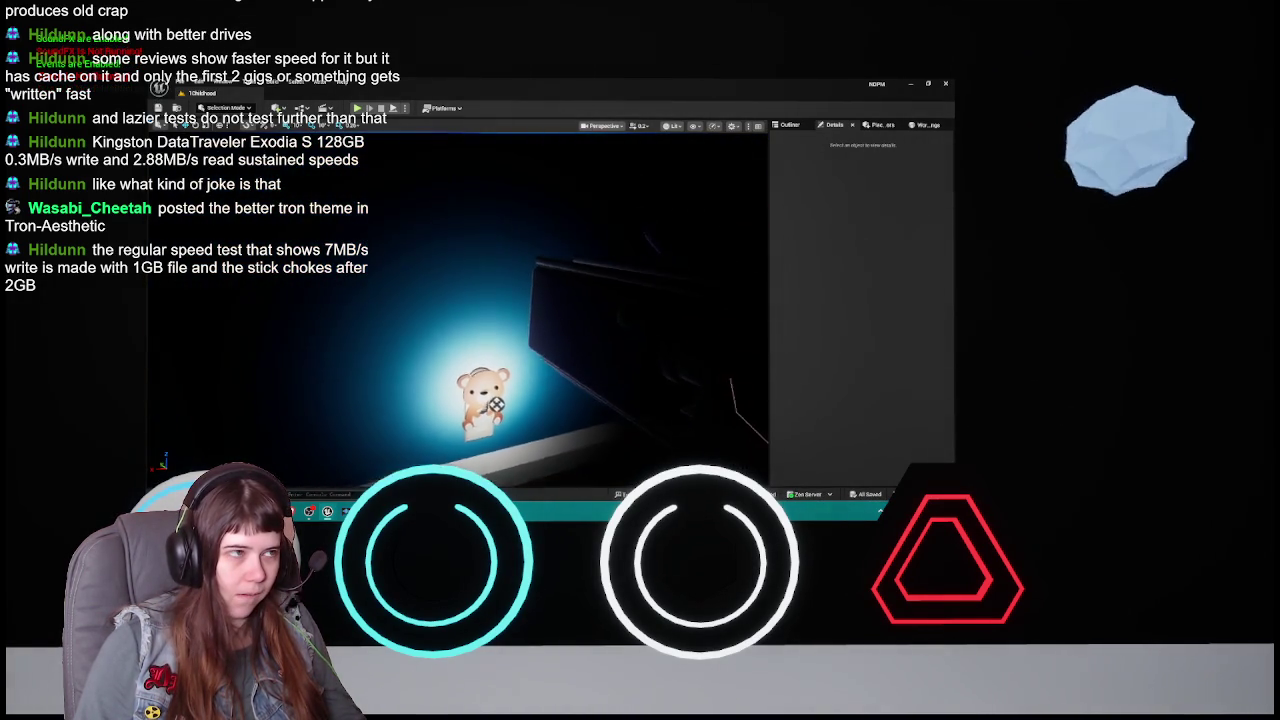
- Start a play-test and look through the pause and options menus
key("alt+p")
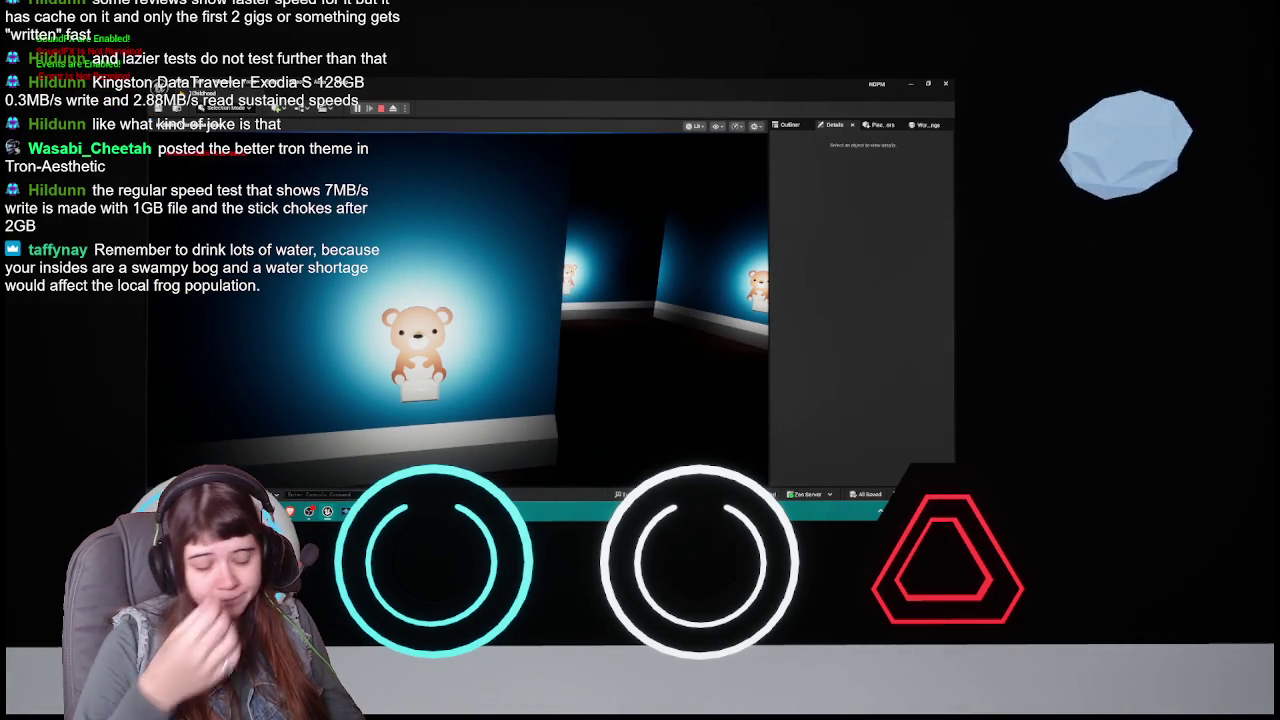
key("Escape")
left_click(470, 362)
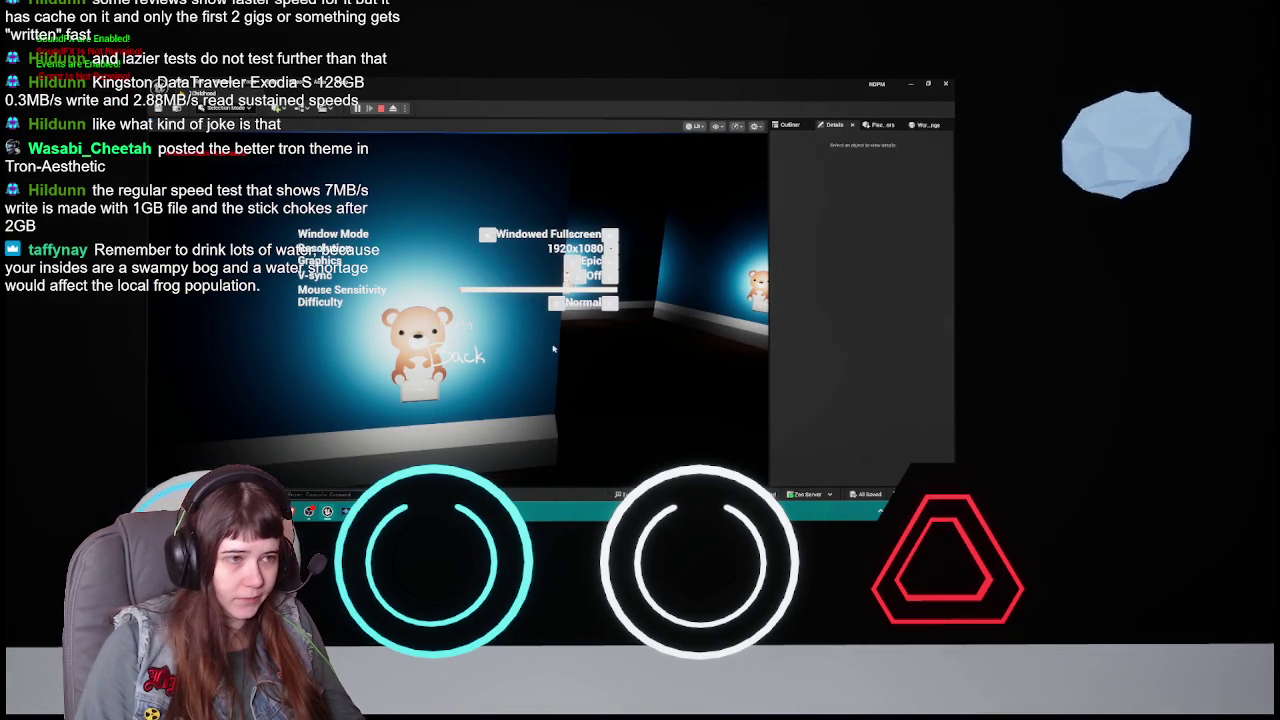
key("Escape")
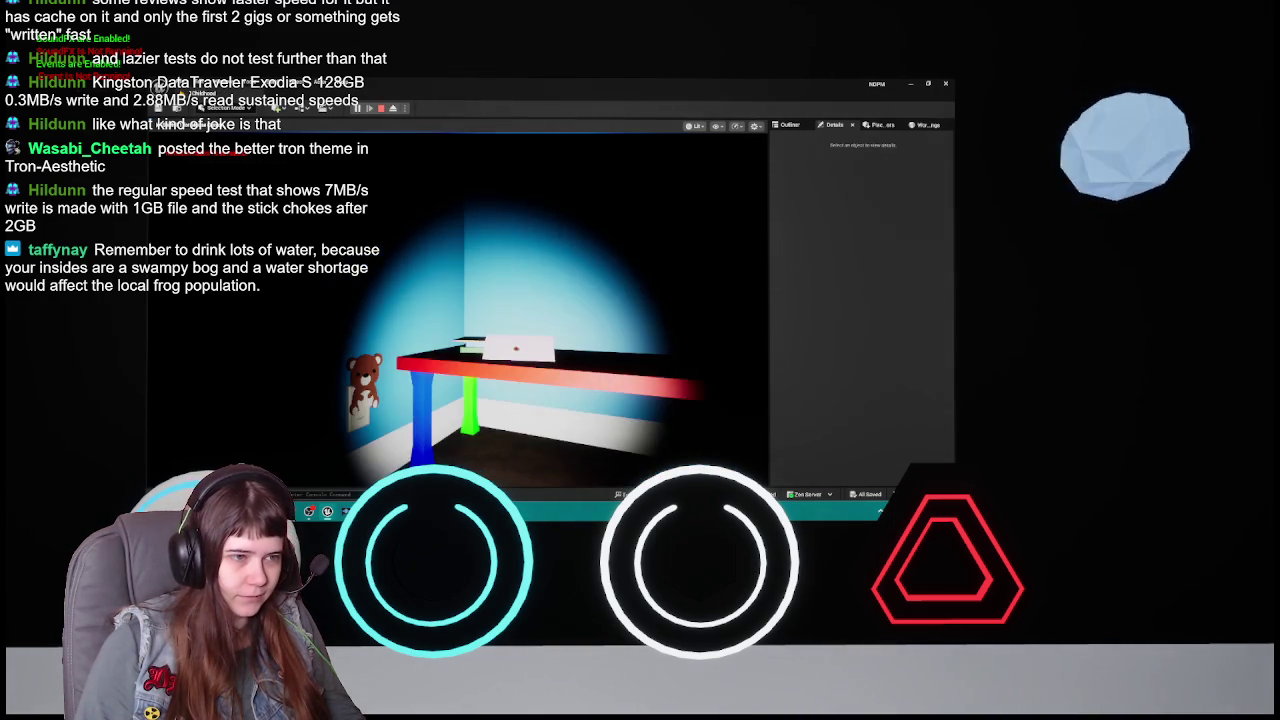
- Change Difficulty from Hard to Normal in Options, then stop the play session
key("Escape")
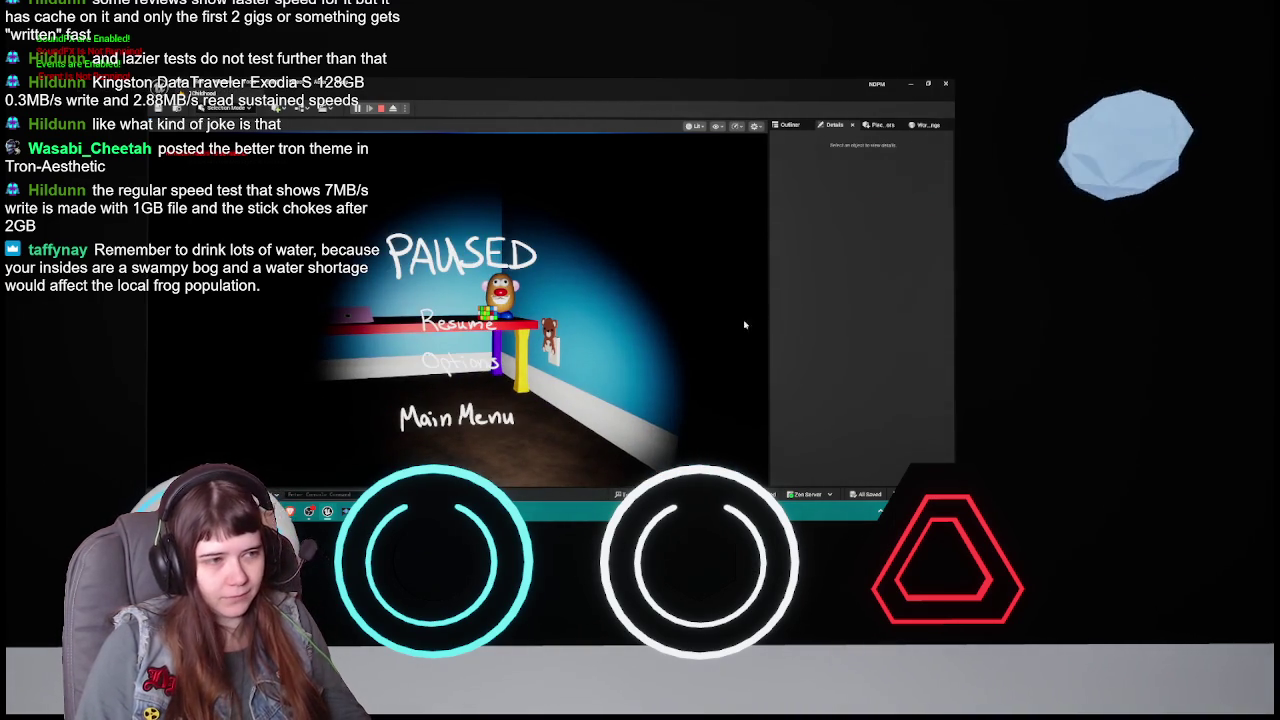
left_click(458, 362)
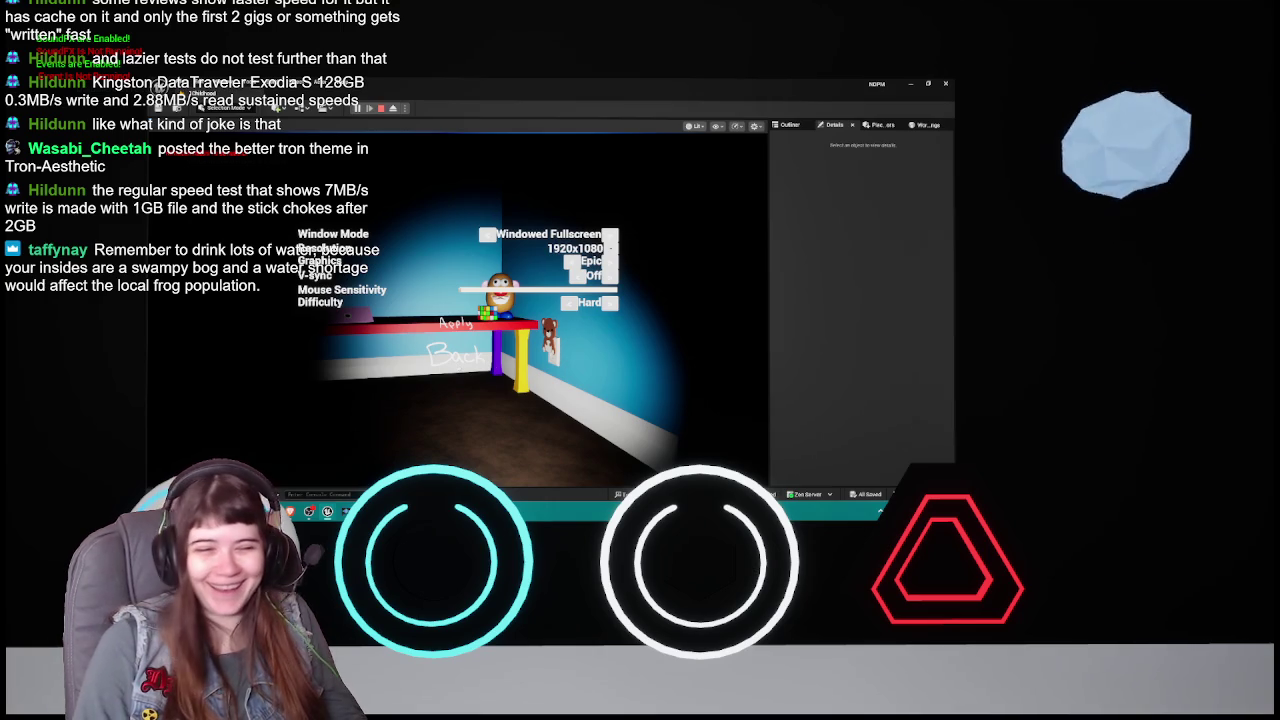
left_click(568, 302)
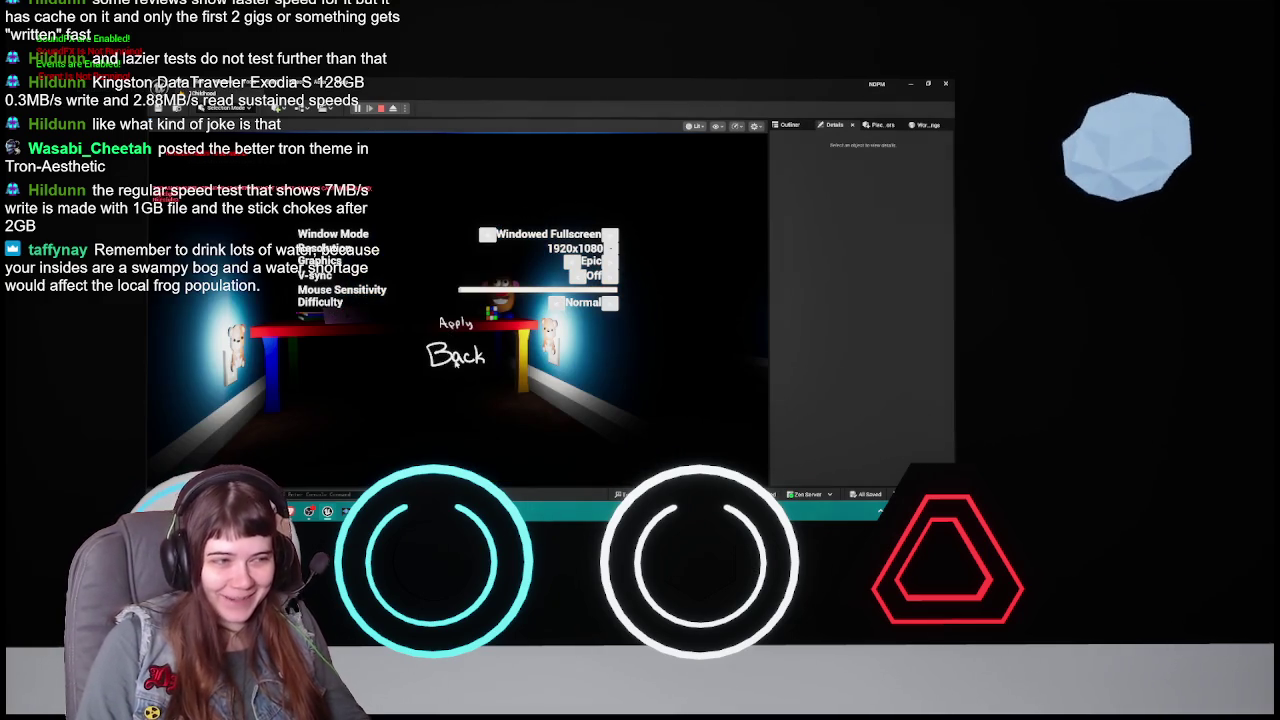
left_click(456, 356)
key("Escape")
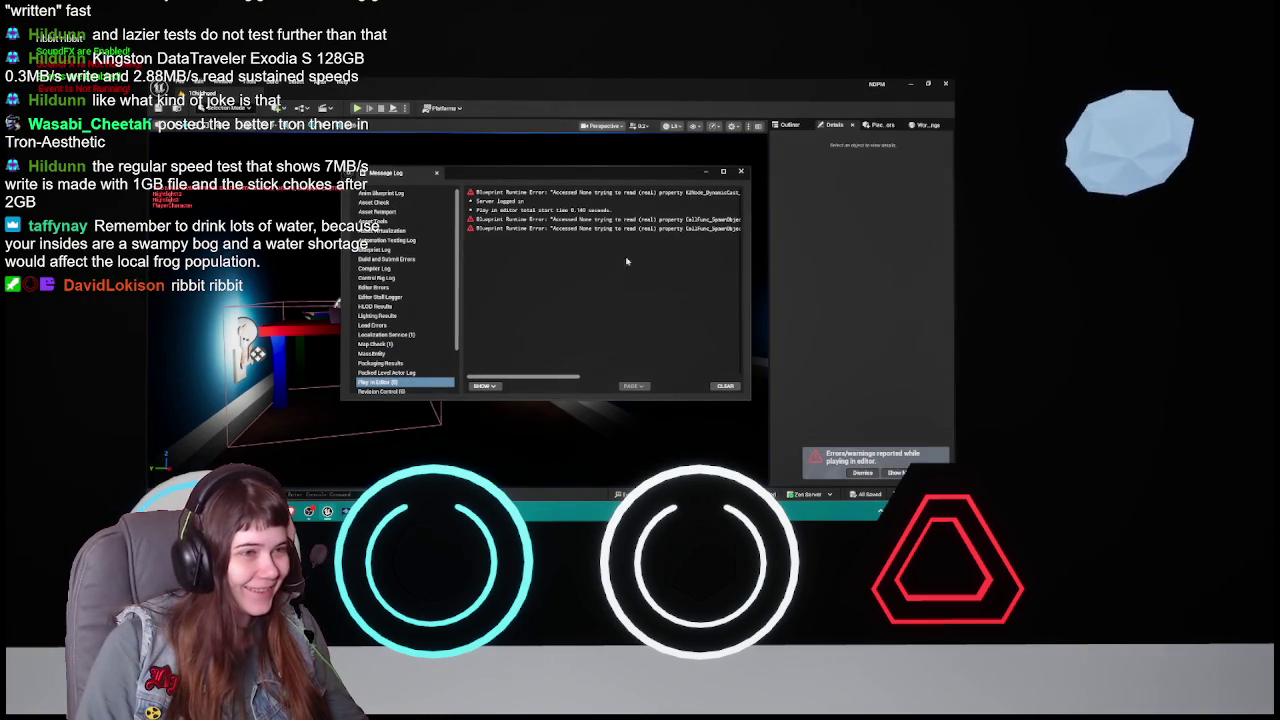
- Minimize the Message Log, then select and focus a Nightlight near the tables
left_click(706, 175)
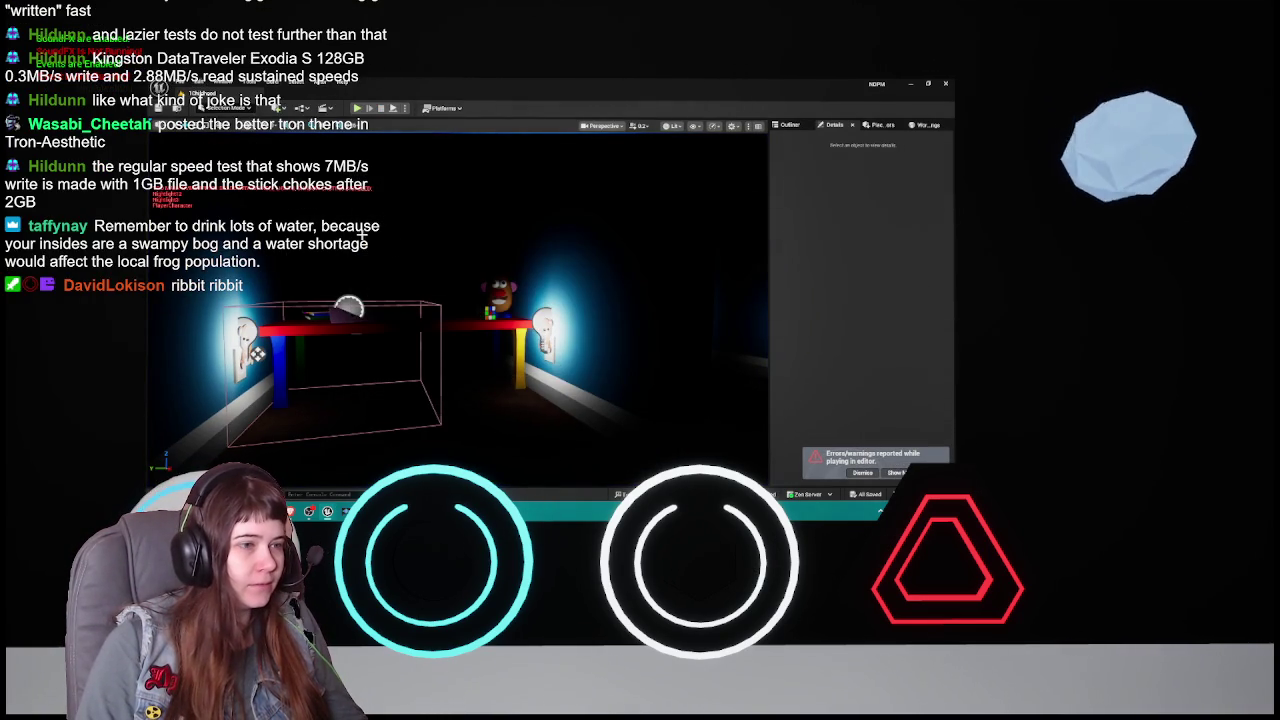
scroll(527, 262, "up", 3)
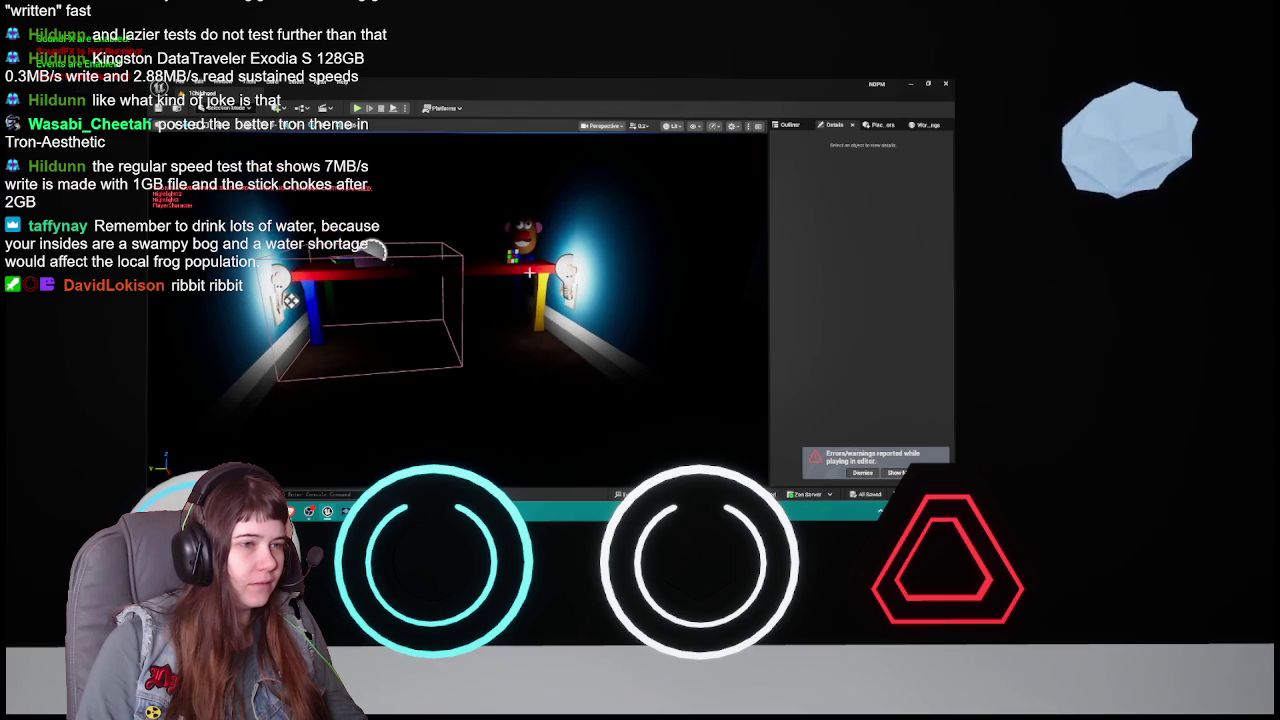
left_click(562, 274)
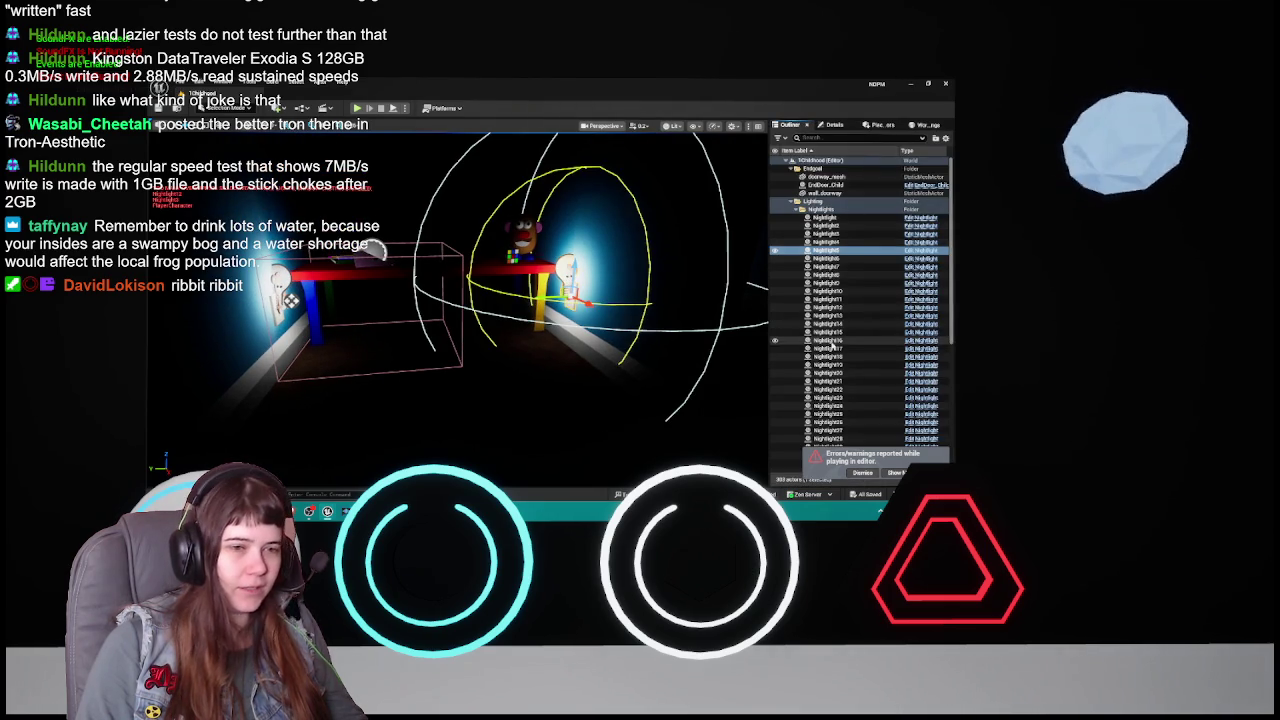
left_click(836, 235)
double_click(836, 235)
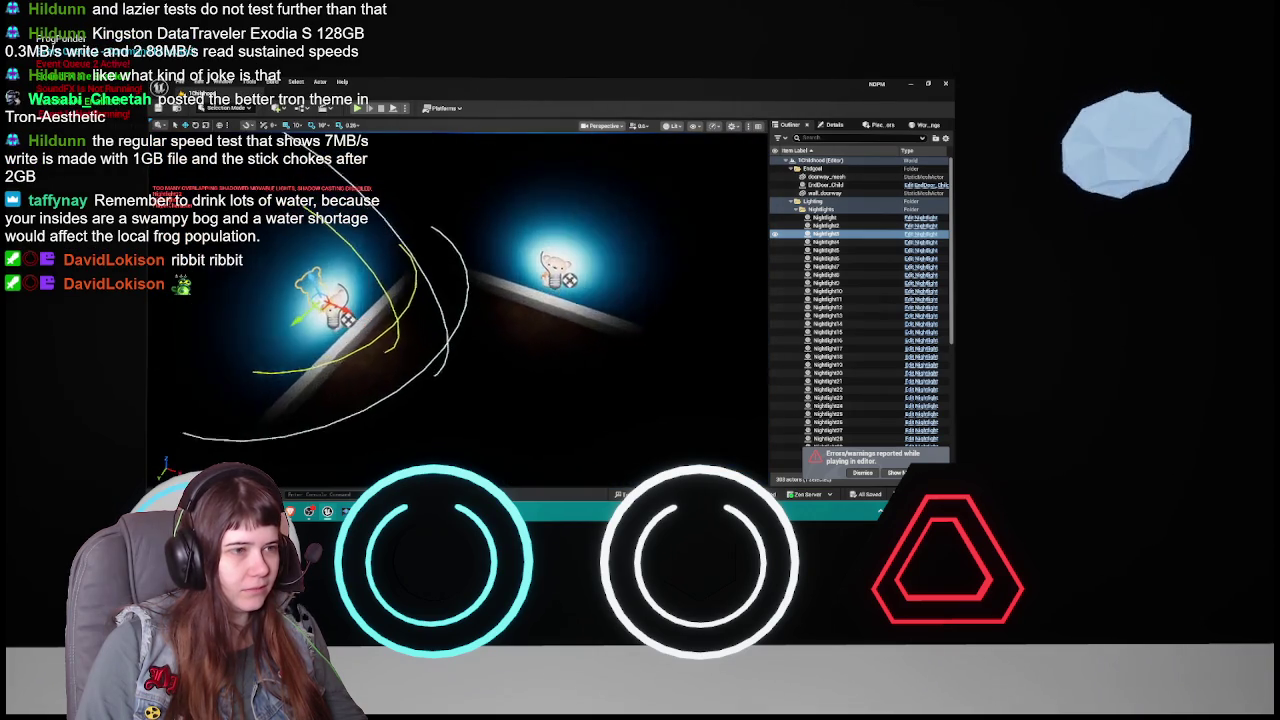
- Select Nightlight36, Nightlight13 and other wall nightlights in turn to compare them
left_click(540, 295)
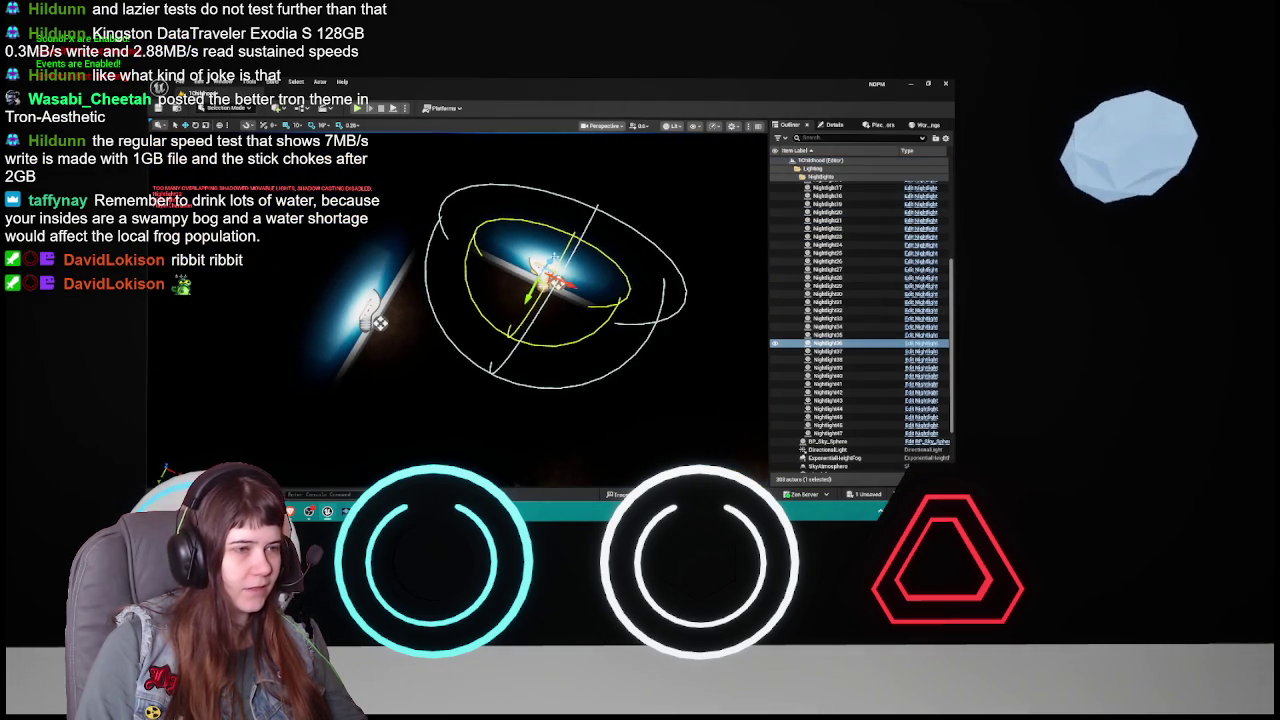
left_click(375, 318)
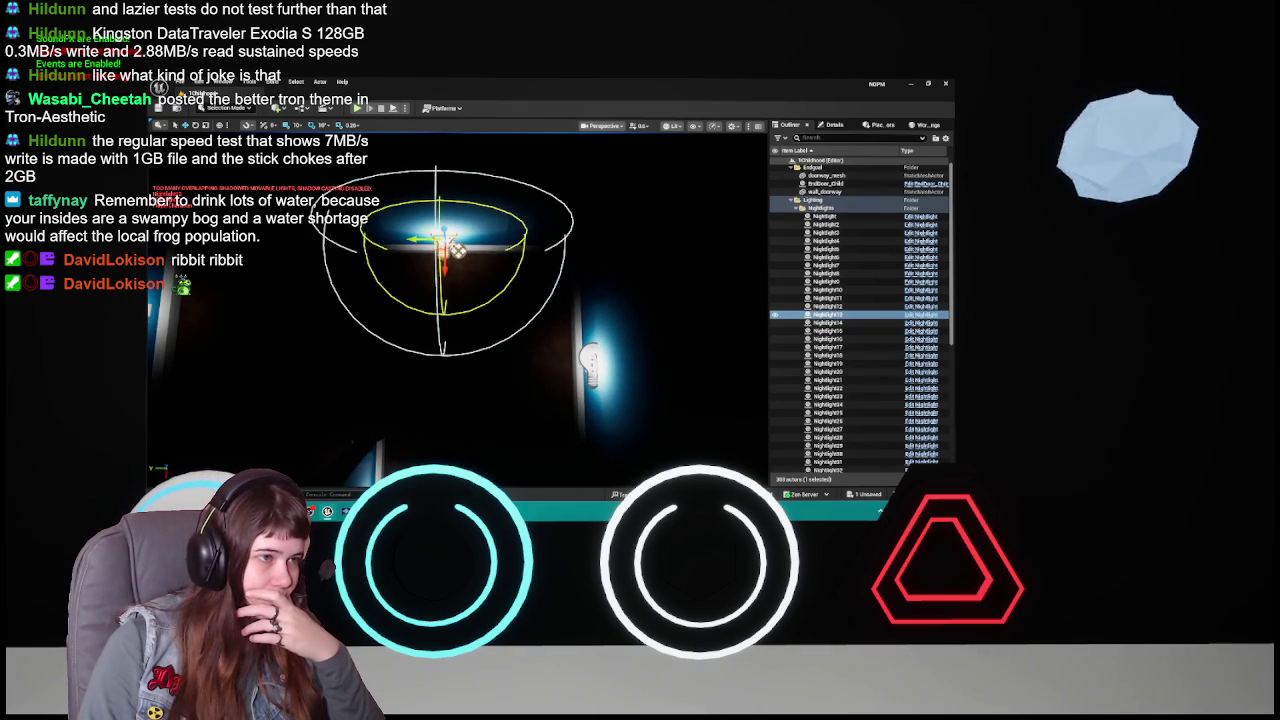
left_click(538, 250)
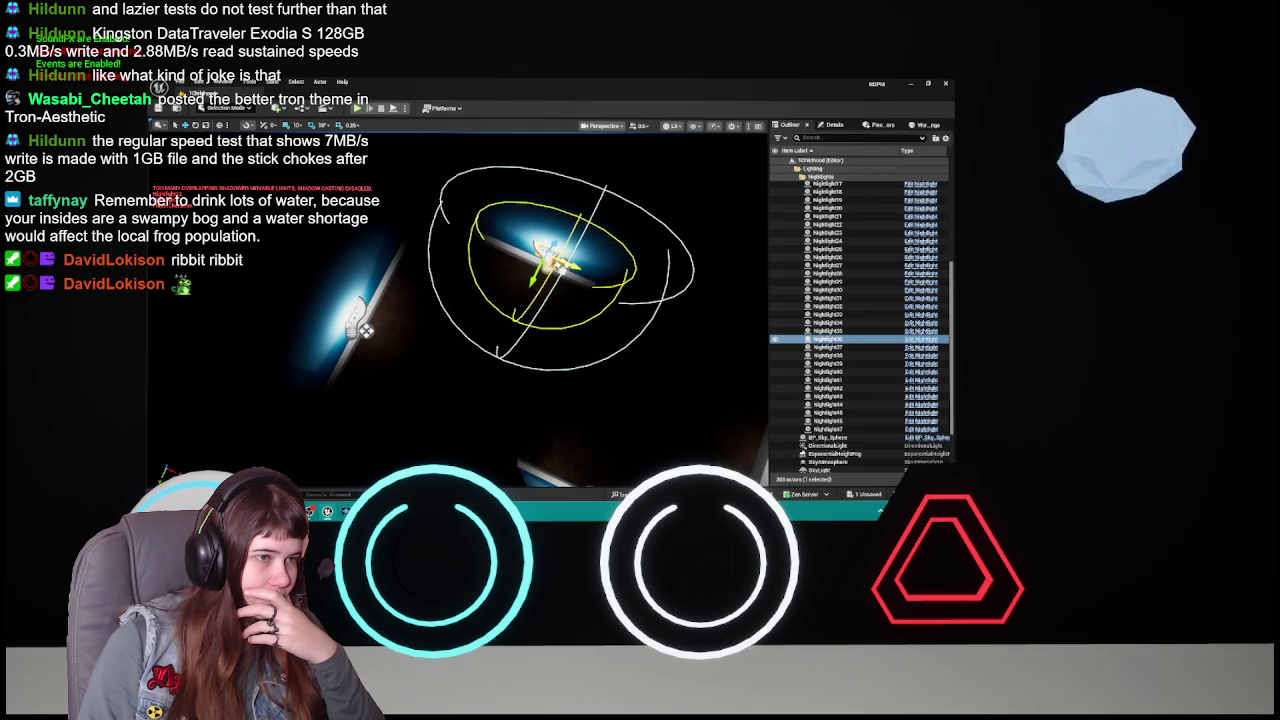
left_click(358, 322)
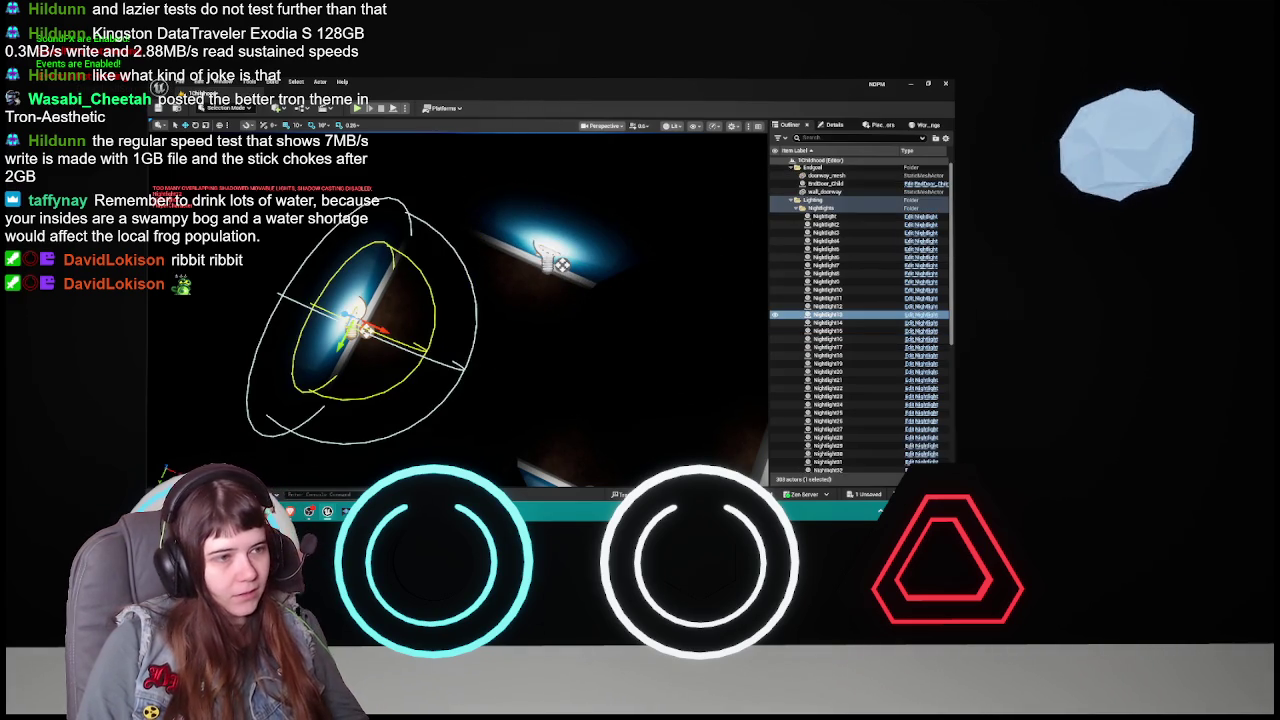
- Reselect Nightlight13 alone and shift it slightly left and down
left_click(560, 263)
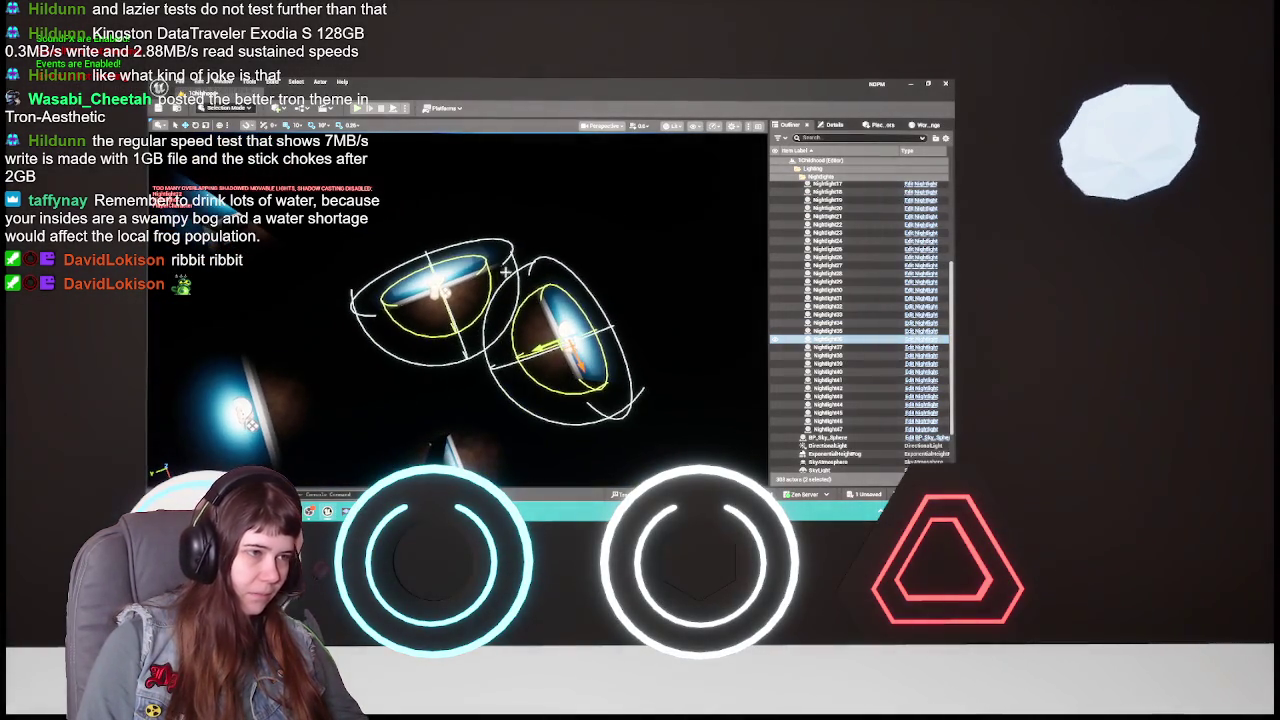
left_click(442, 298)
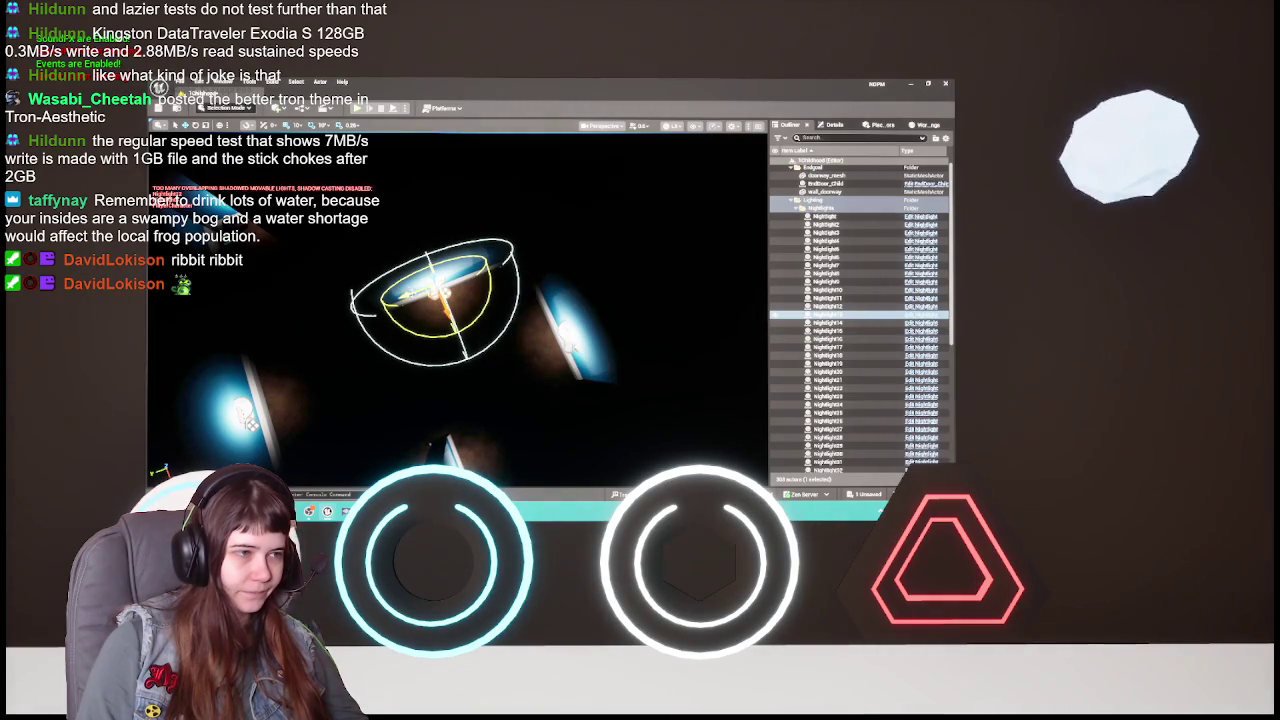
left_click_drag(435, 295, 415, 305)
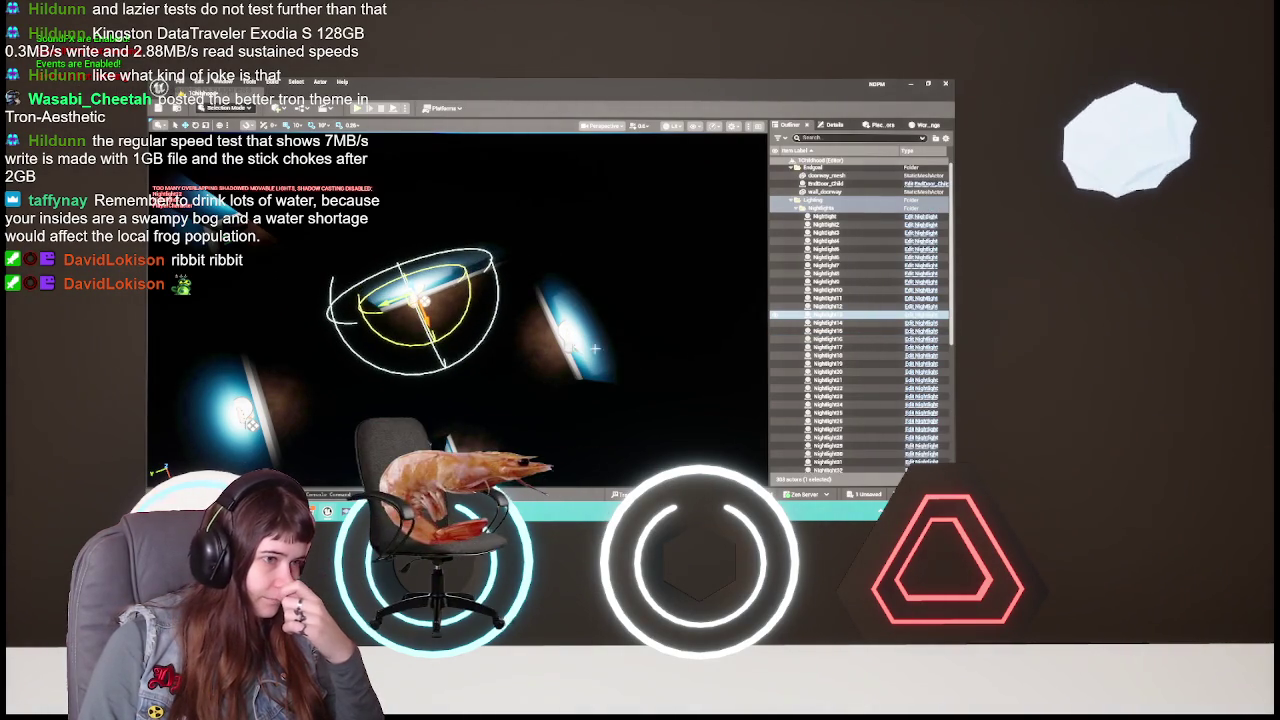
left_click(570, 335)
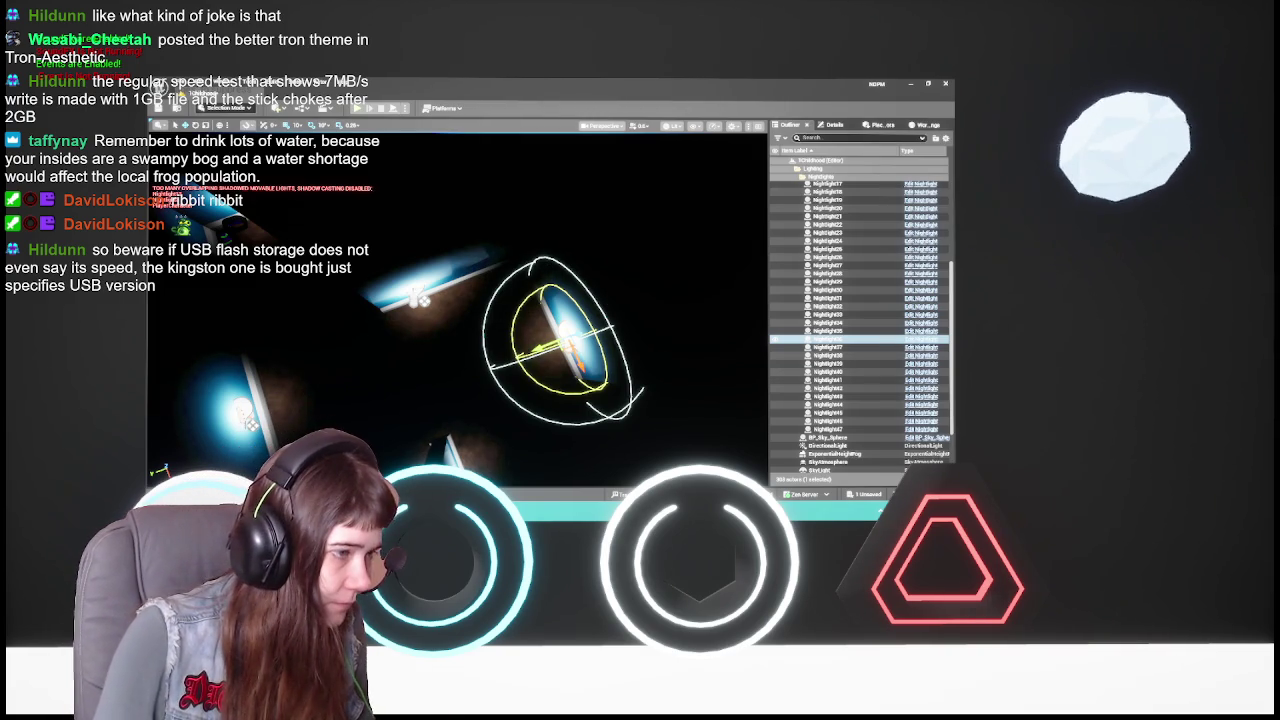
- Nudge one NightLight slightly right, then fly in and frame the NightLight3 spotlight
double_click(855, 315)
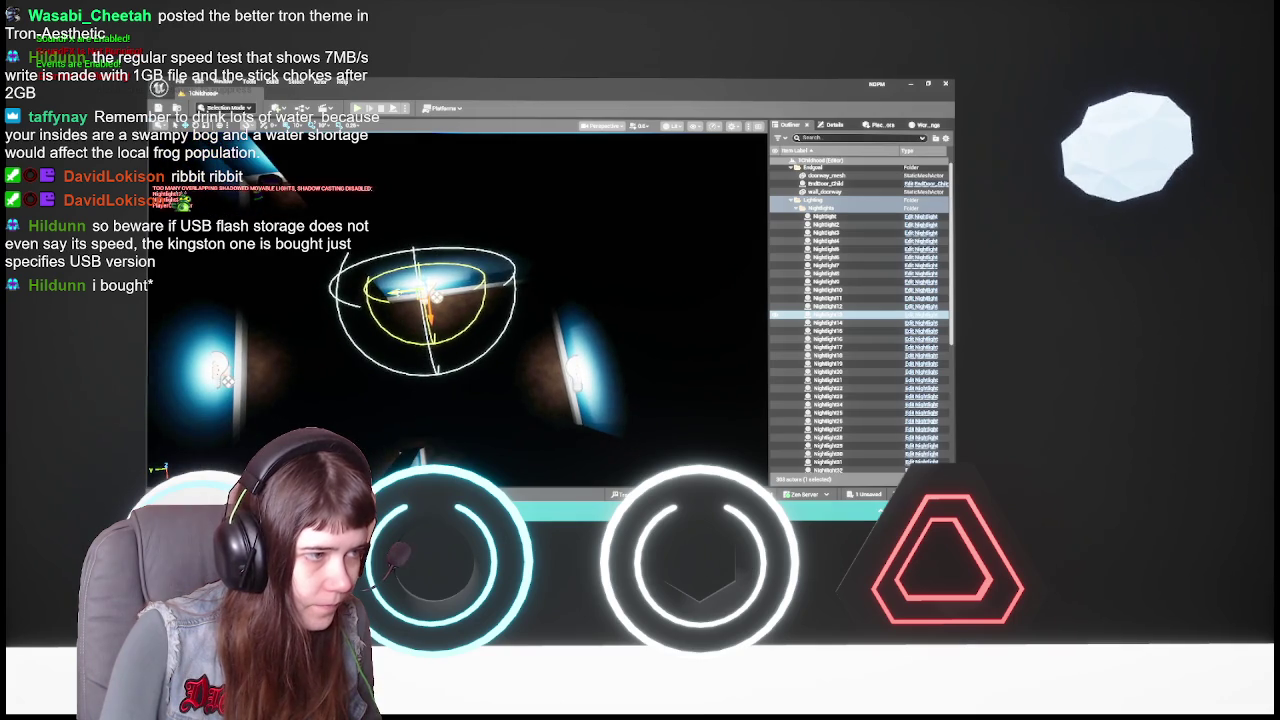
left_click_drag(435, 296, 467, 293)
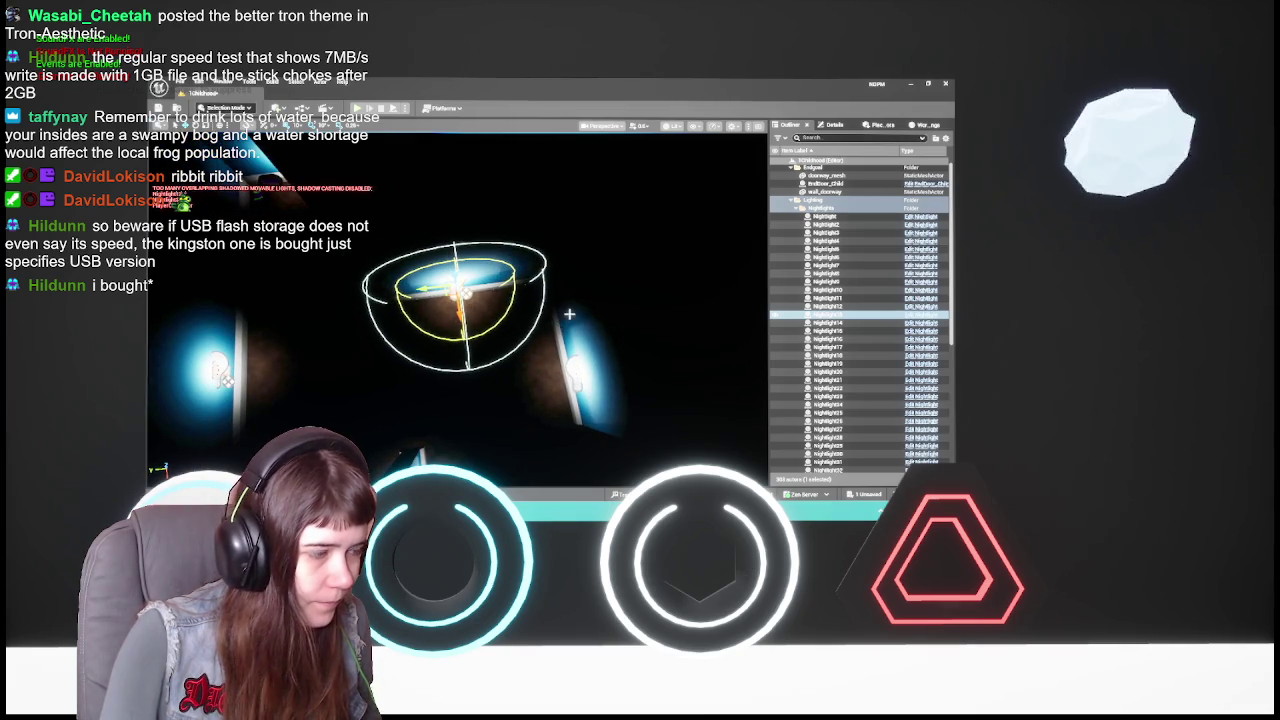
double_click(826, 232)
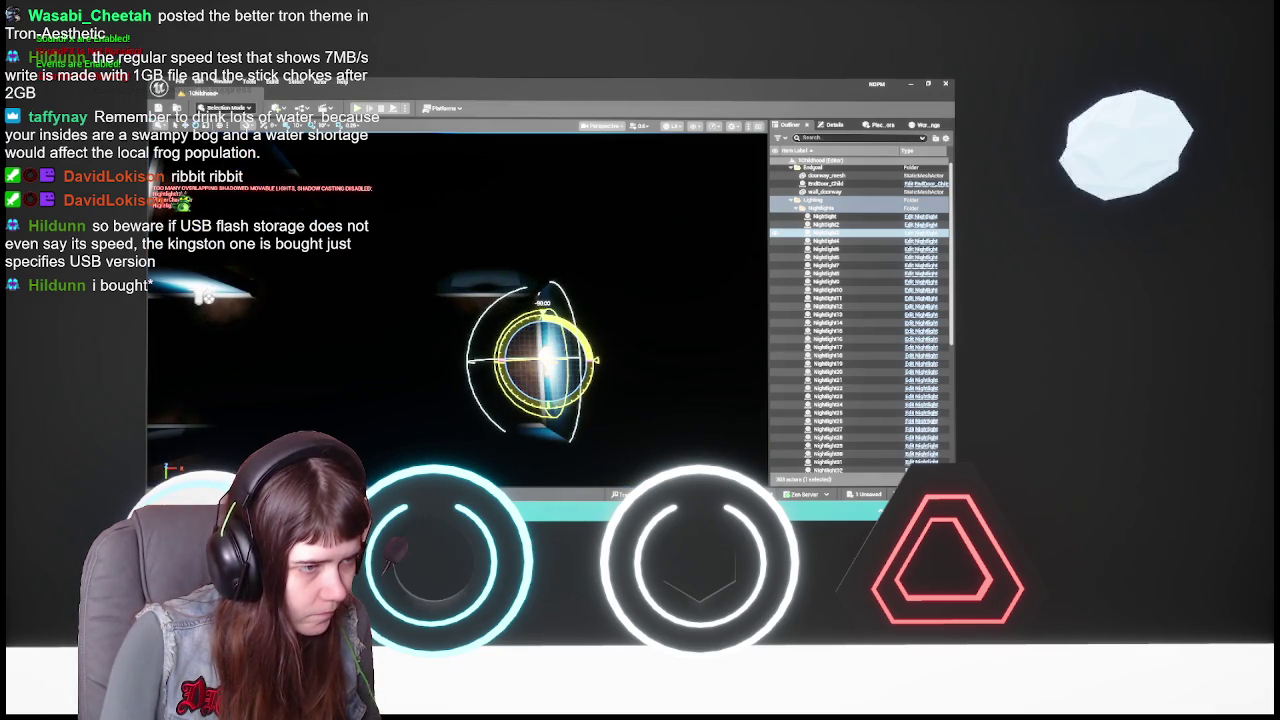
mouse_move(460, 310)
left_mouse_down()
mouse_move(500, 300)
mouse_move(560, 330)
mouse_move(600, 330)
mouse_move(540, 145)
left_mouse_up()
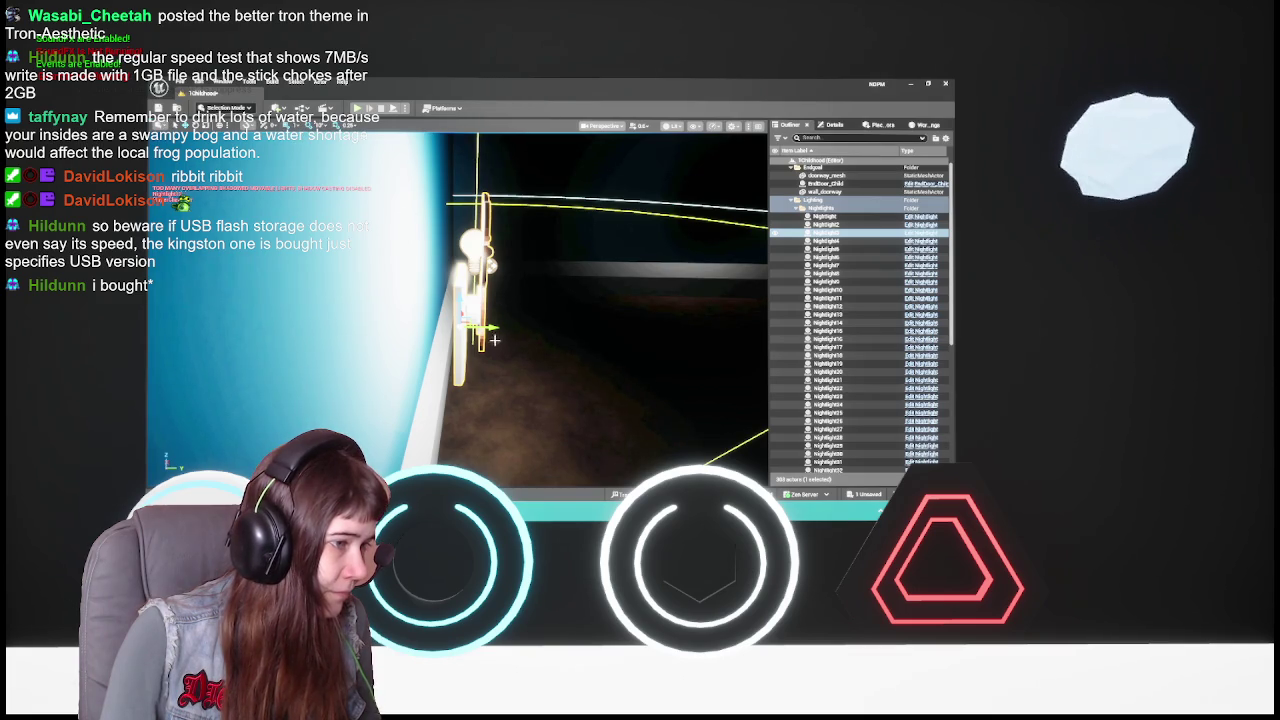
left_click_drag(494, 340, 516, 340)
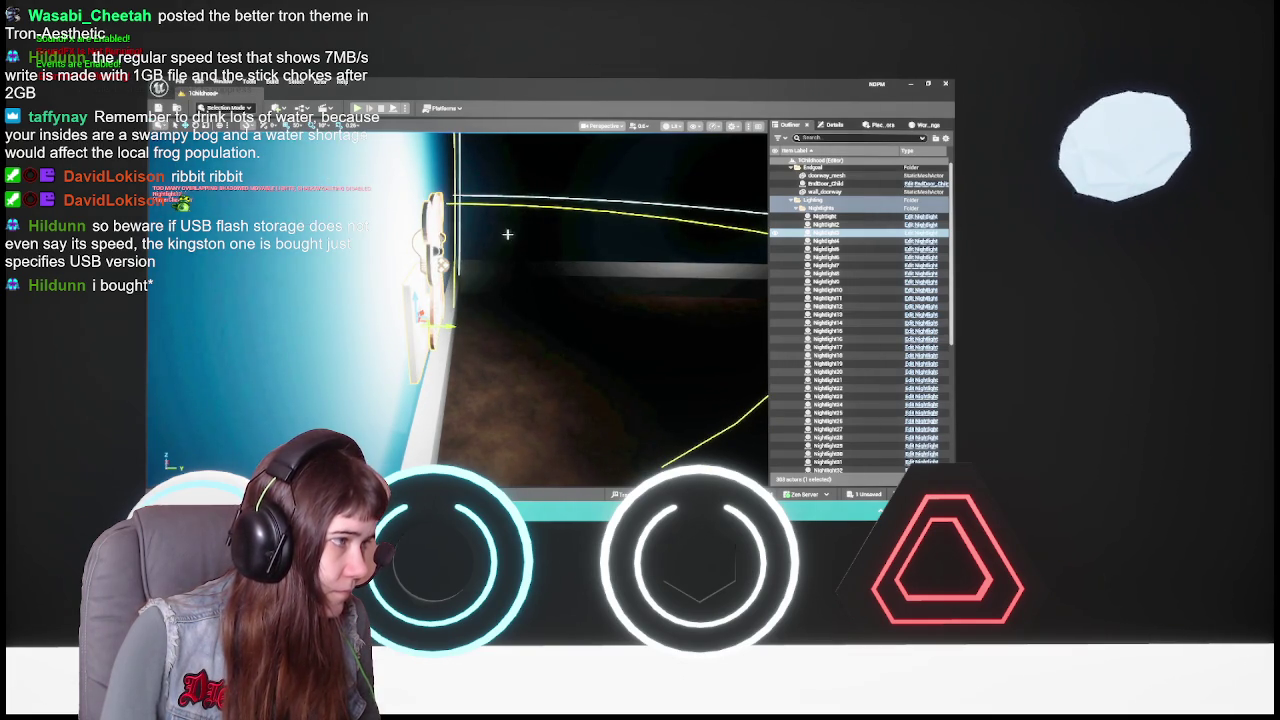
key("f")
scroll(519, 245, "down", 5)
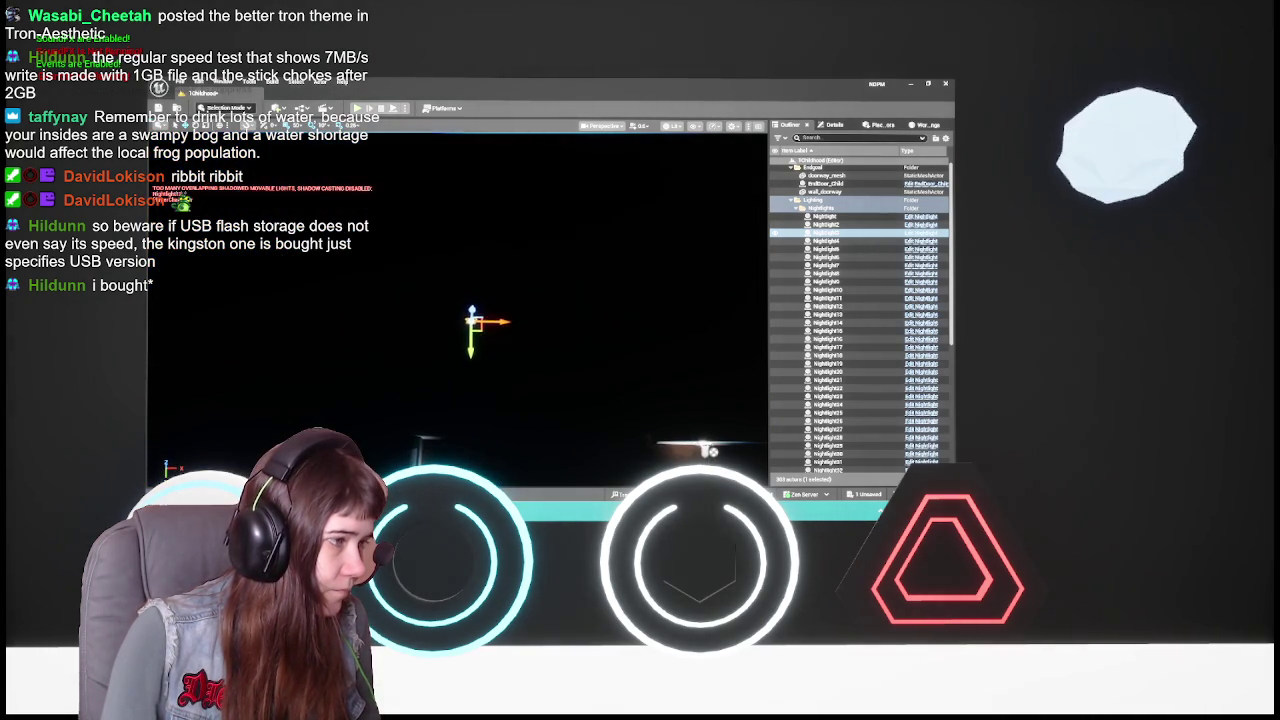
- Save the level, frame another Nightlight, and pull back to view the glowing nightlights
key("ctrl+s")
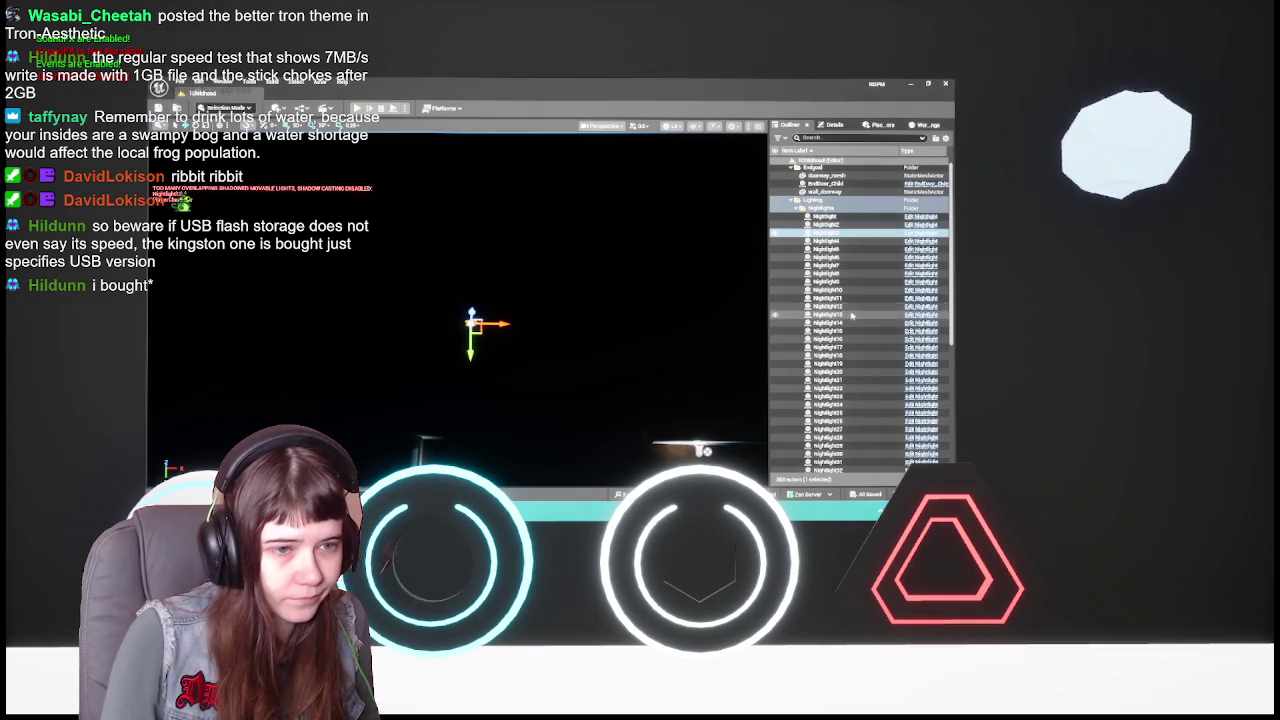
left_click(840, 306)
key("f")
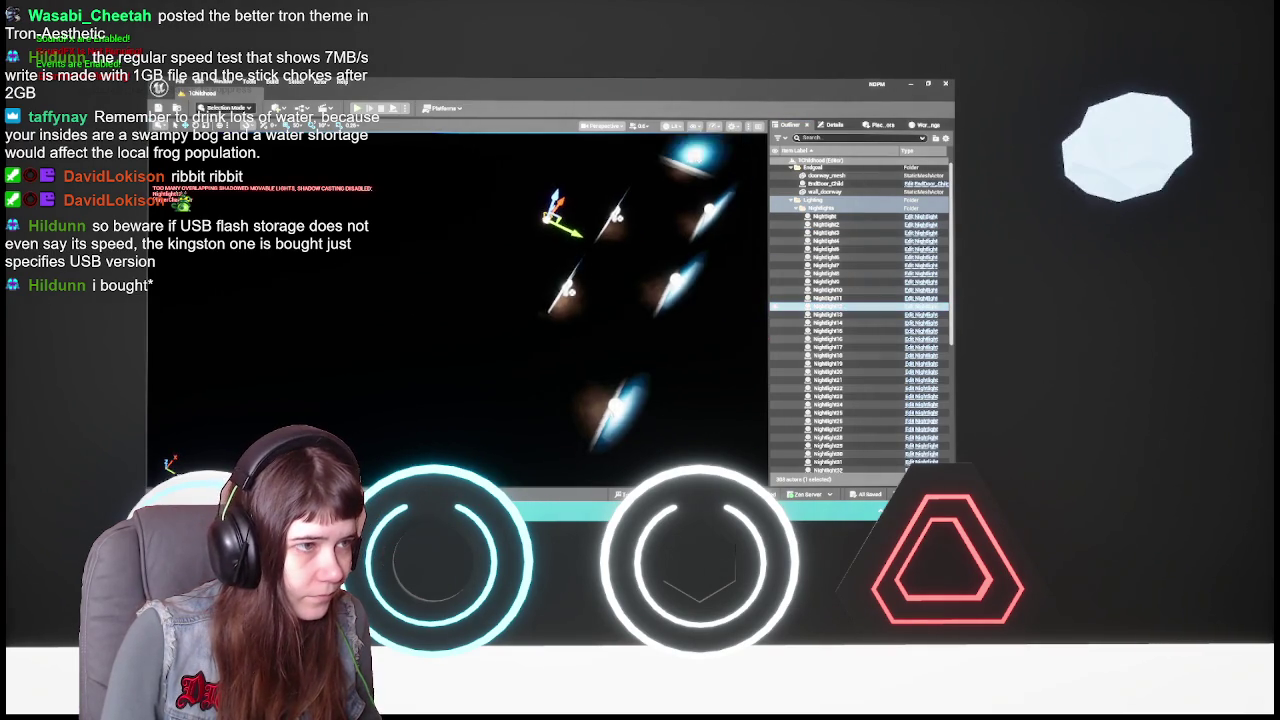
mouse_move(583, 244)
left_mouse_down()
mouse_move(540, 256)
mouse_move(570, 258)
mouse_move(560, 251)
left_mouse_up()
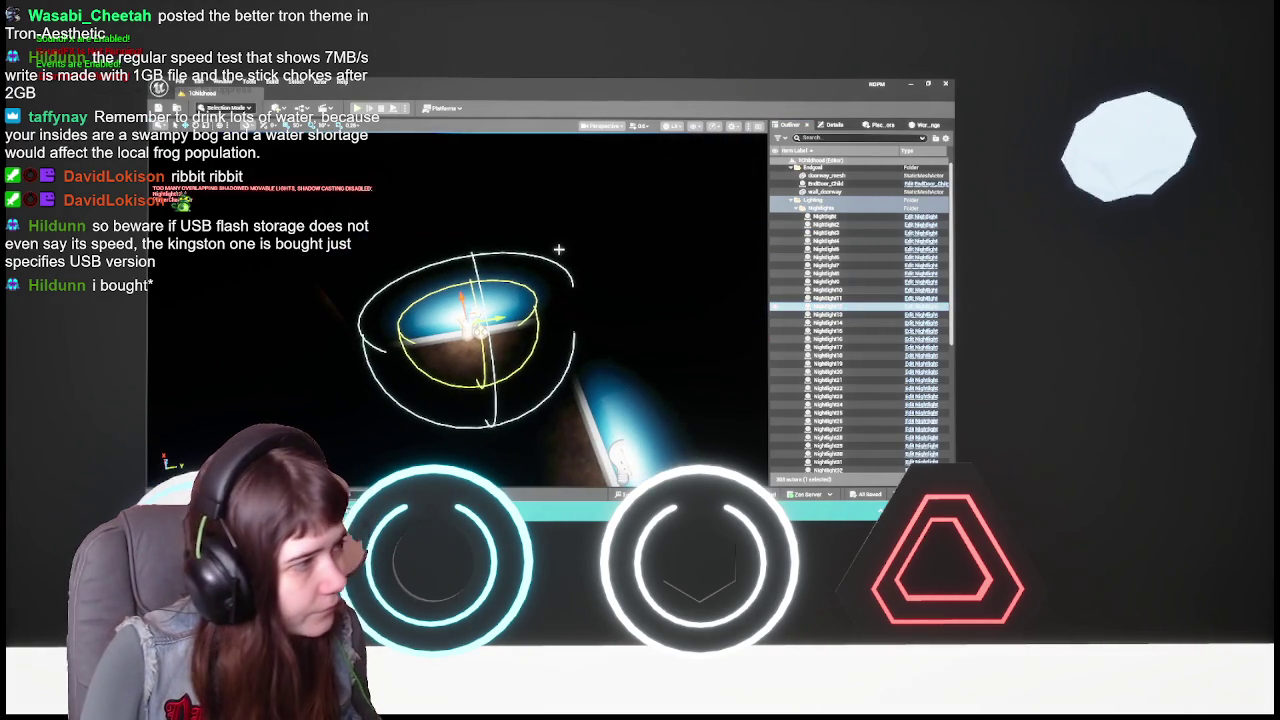
mouse_move(492, 278)
left_mouse_down()
mouse_move(760, 168)
mouse_move(608, 267)
mouse_move(565, 341)
left_mouse_up()
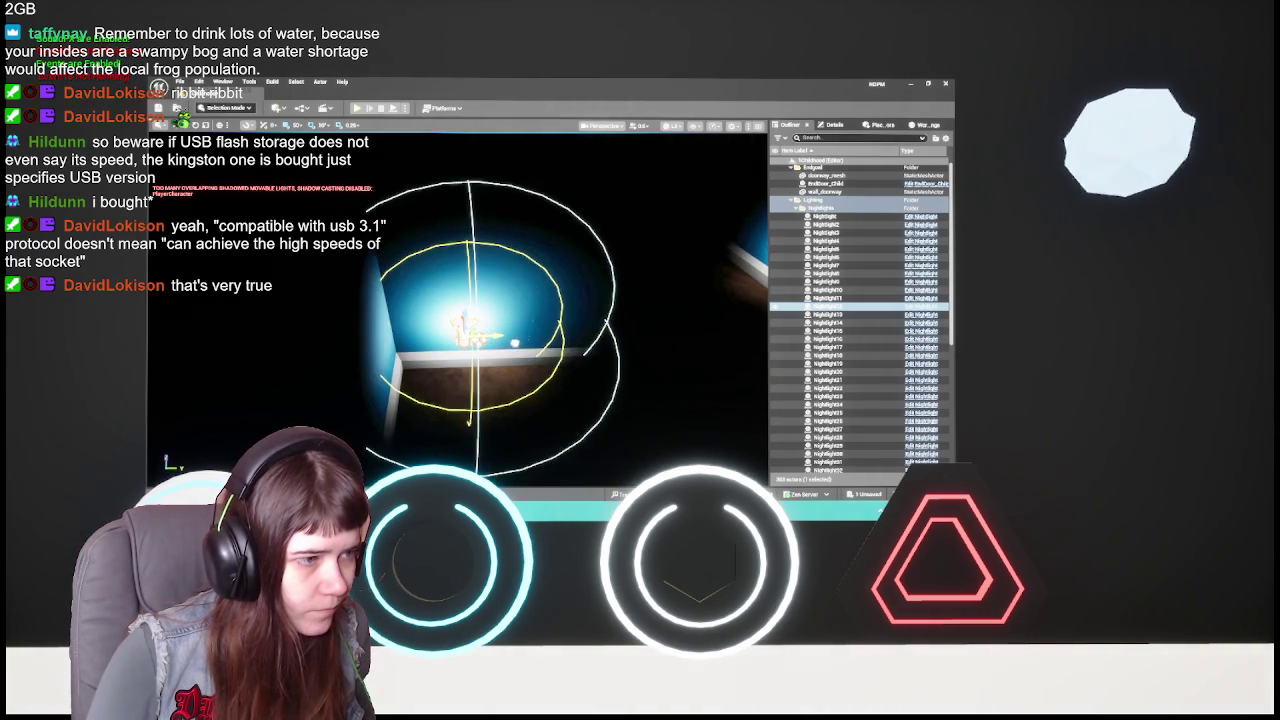
mouse_move(590, 176)
left_mouse_down()
mouse_move(578, 300)
mouse_move(540, 299)
mouse_move(554, 276)
mouse_move(740, 285)
left_mouse_up()
left_click(295, 110)
left_click(315, 164)
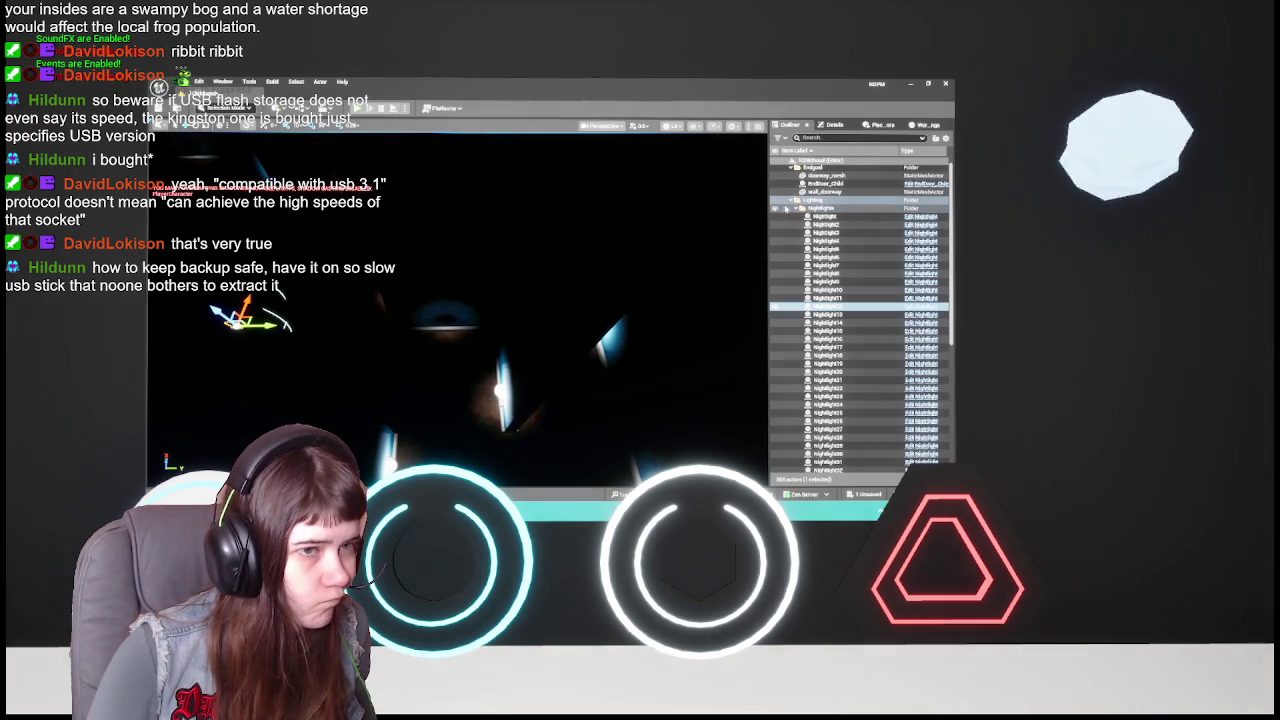
- Collapse the Nightlights folder, focus PlayerCharacter, and open its Blueprint
left_click(788, 208)
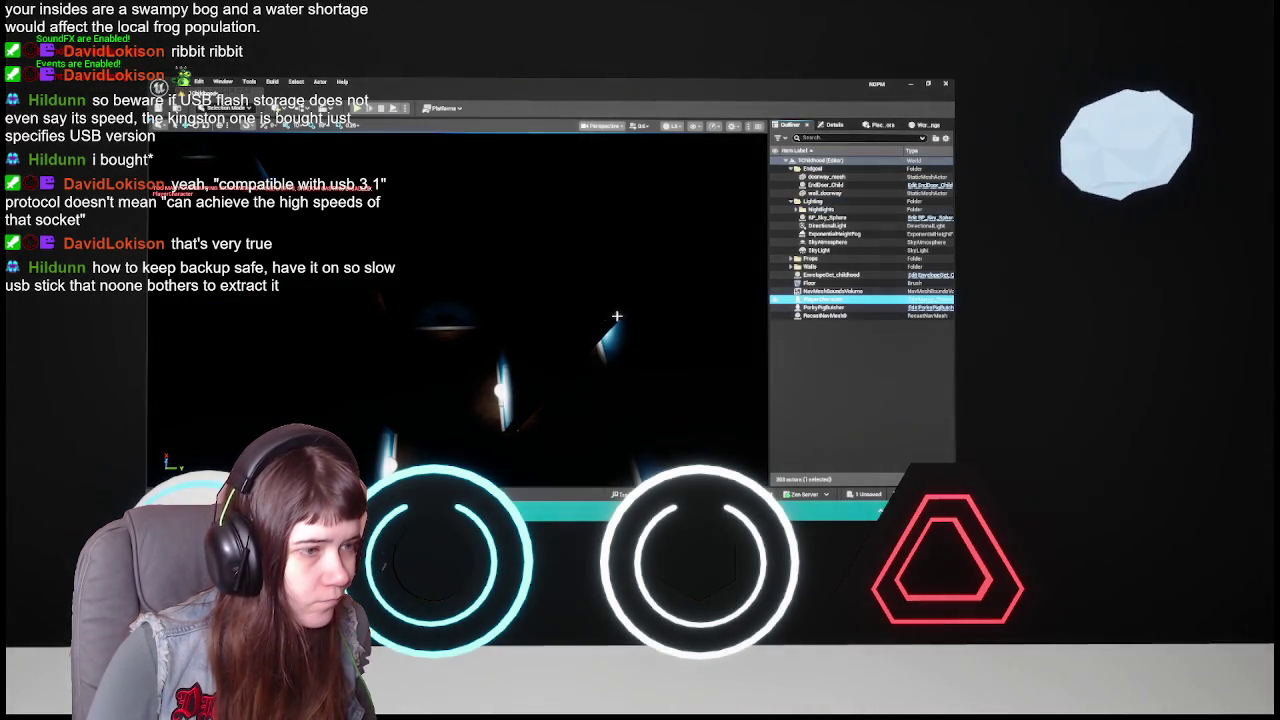
key("f")
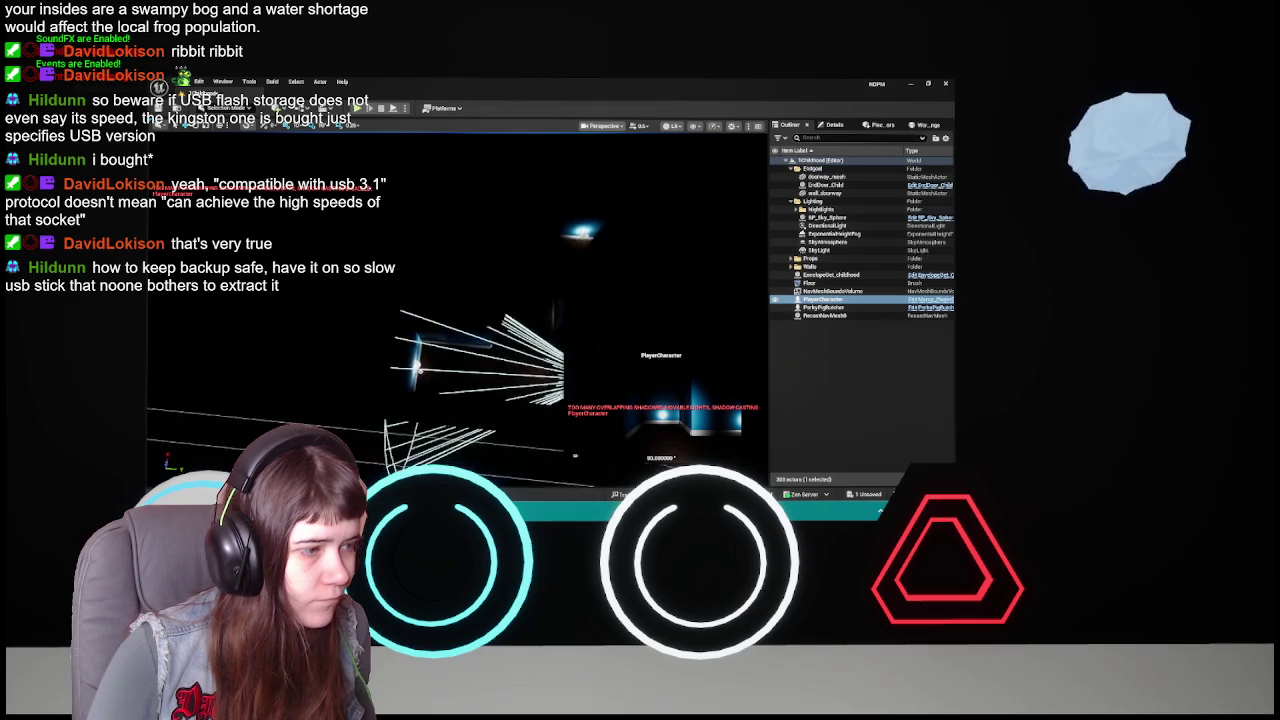
left_click(930, 302)
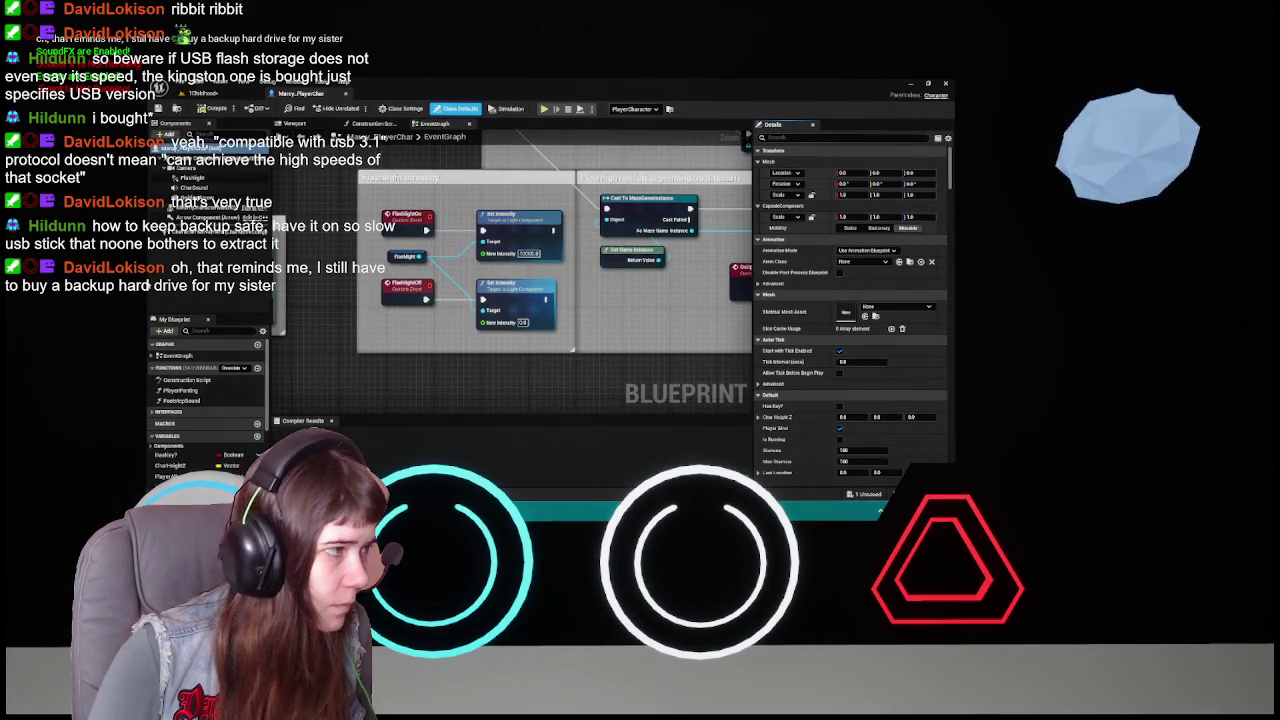
- Inspect the Flashlight component's light settings, then close the Mercy_PlayerCharacter Blueprint
left_click(193, 177)
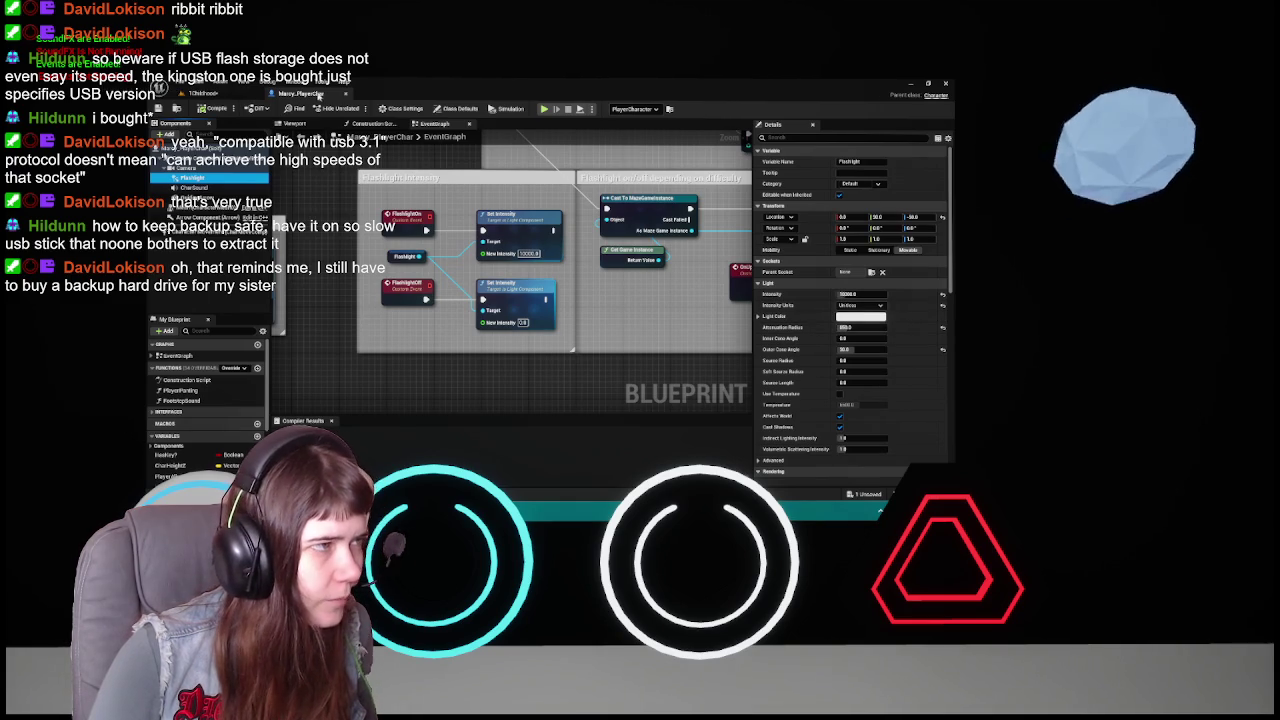
left_click(318, 93)
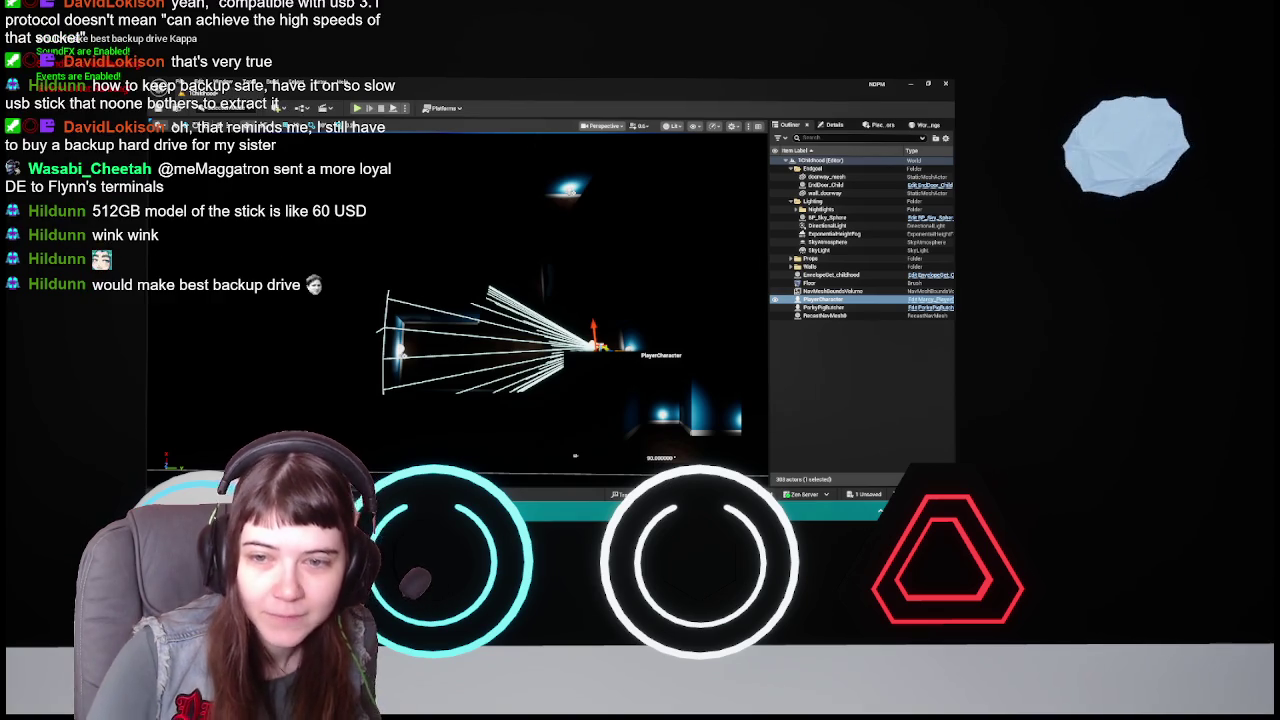
key("alt+Tab")
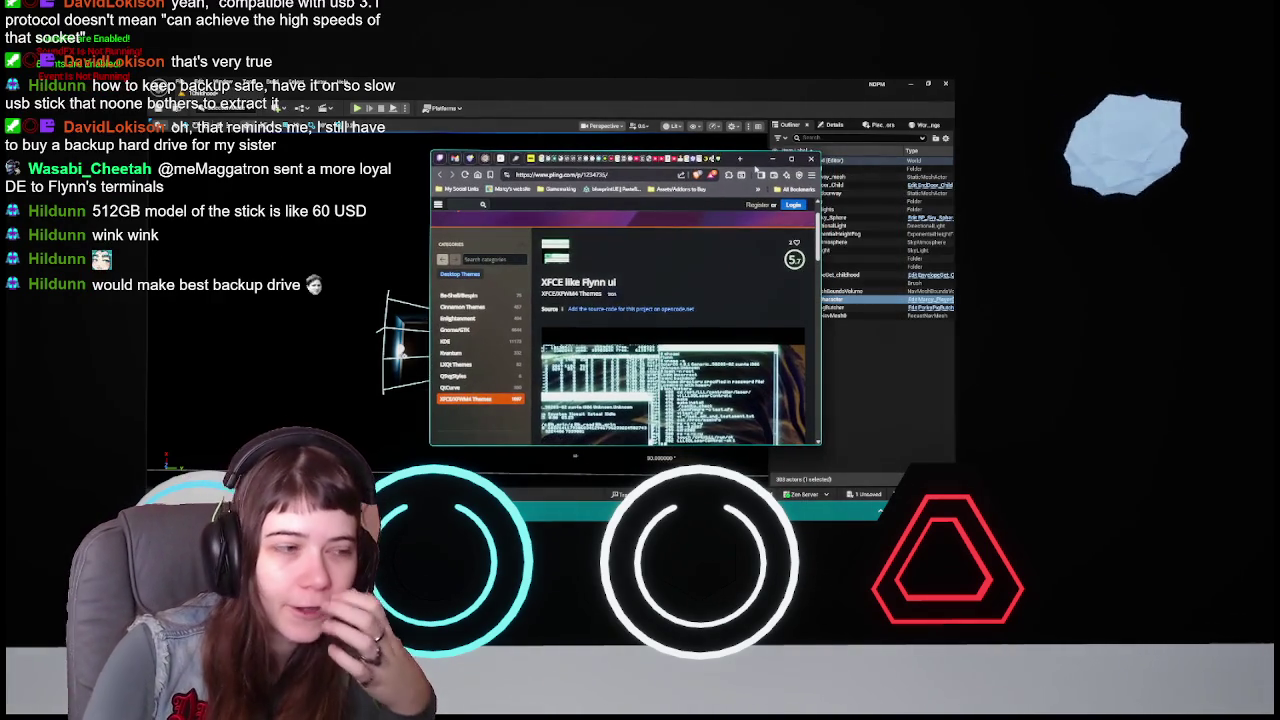
scroll(683, 333, "down", 2)
scroll(755, 337, "up", 1)
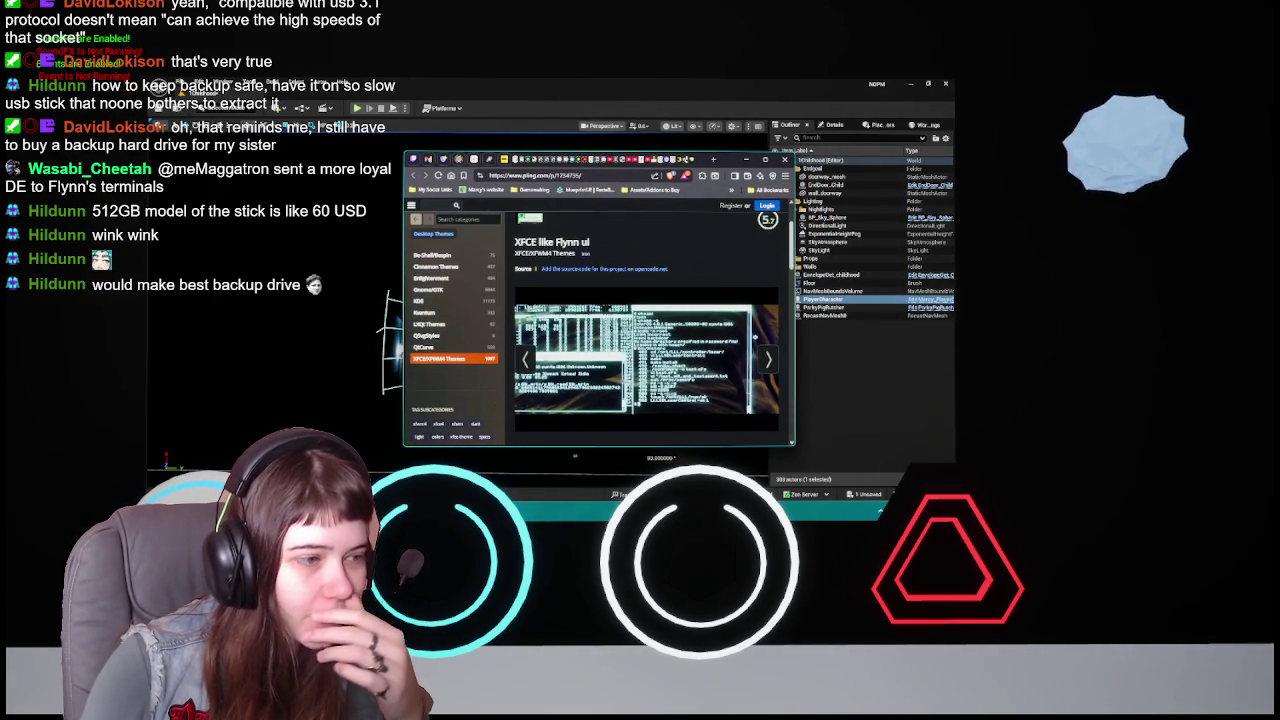
left_click(769, 358)
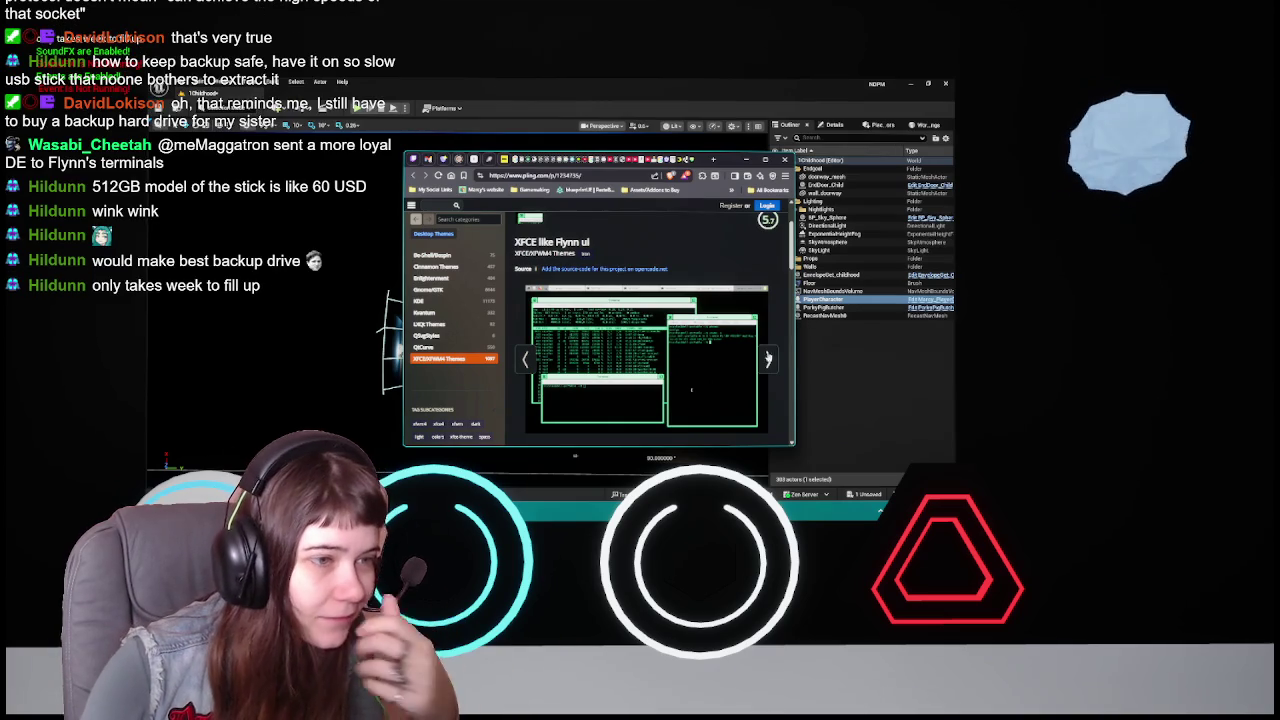
left_click(523, 362)
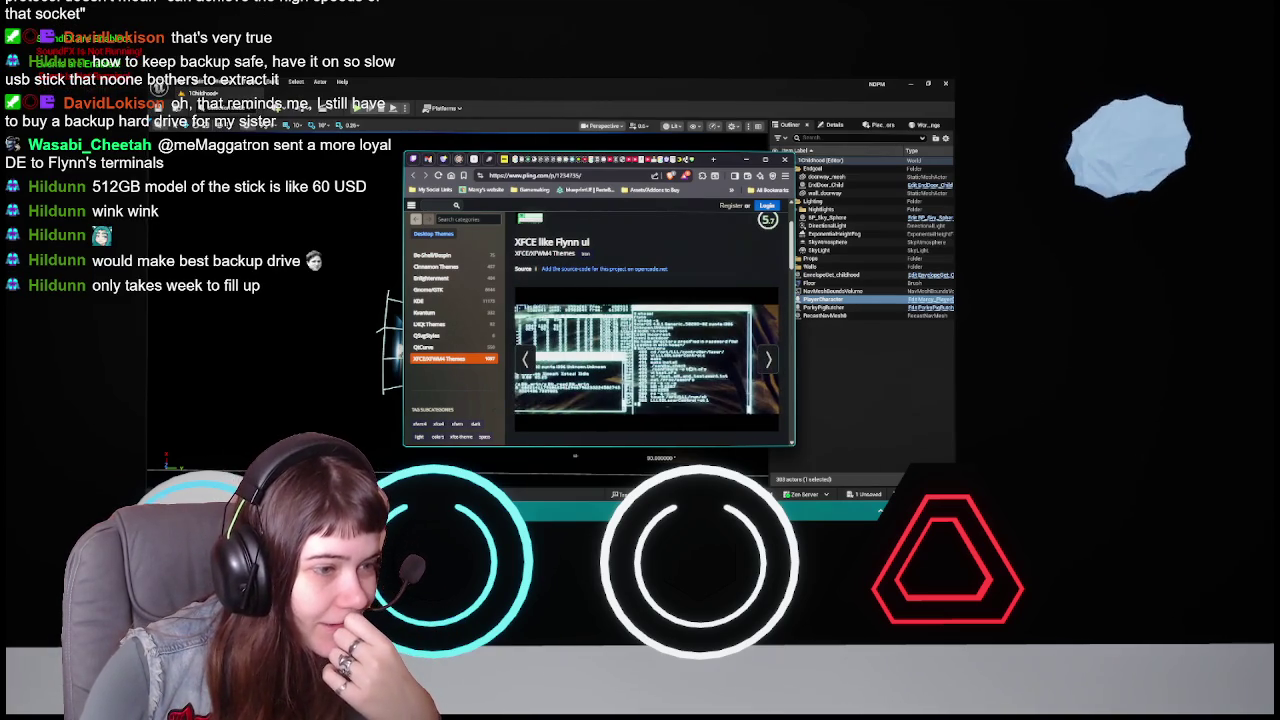
left_click(767, 359)
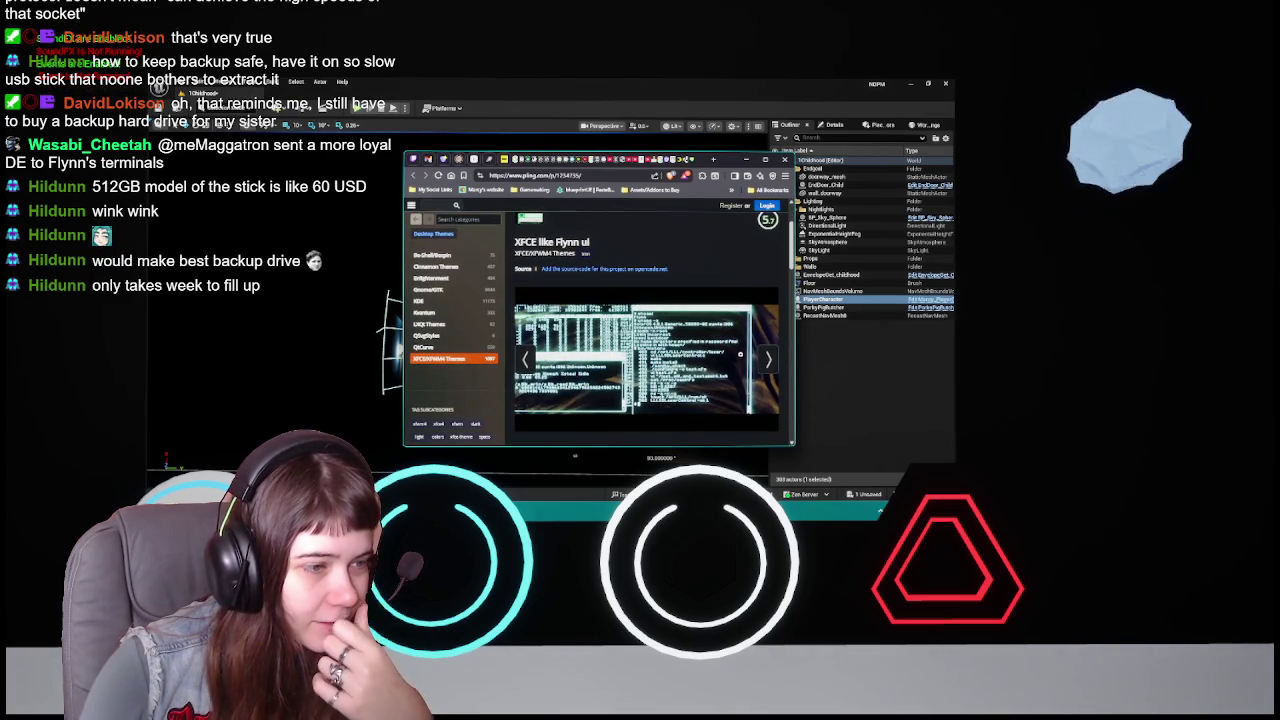
left_click(767, 362)
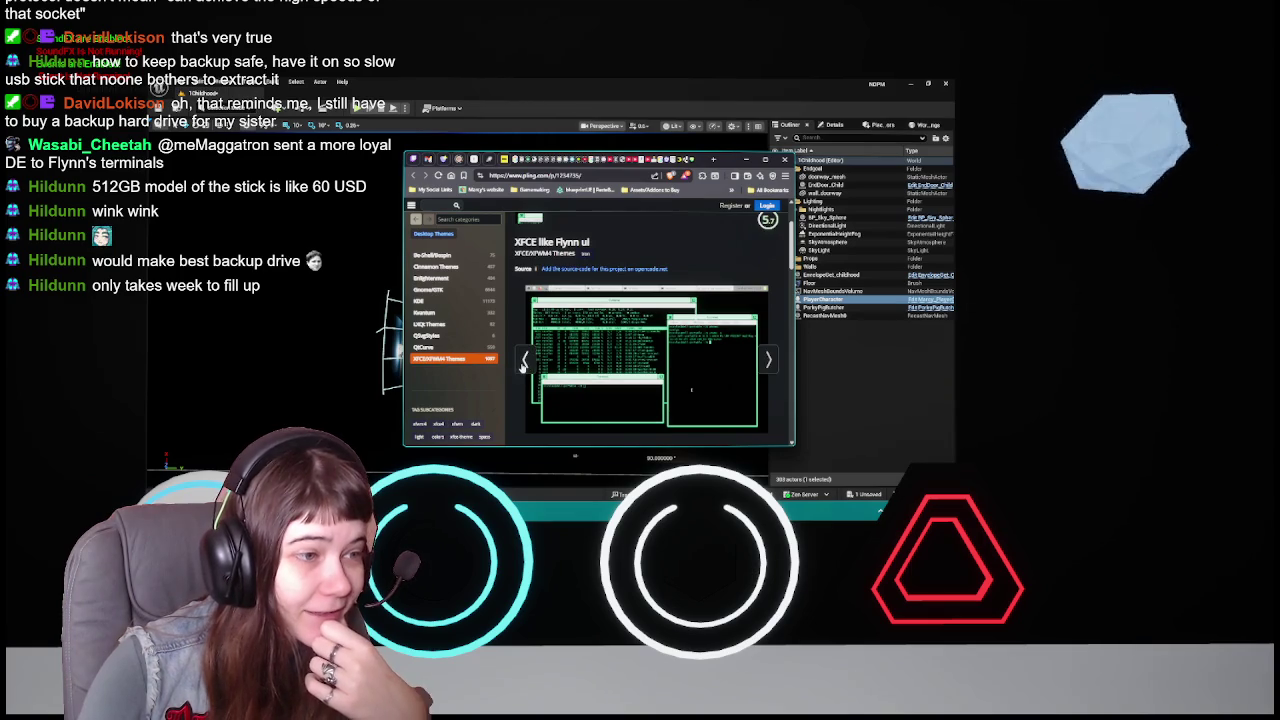
left_click(522, 364)
left_click(746, 160)
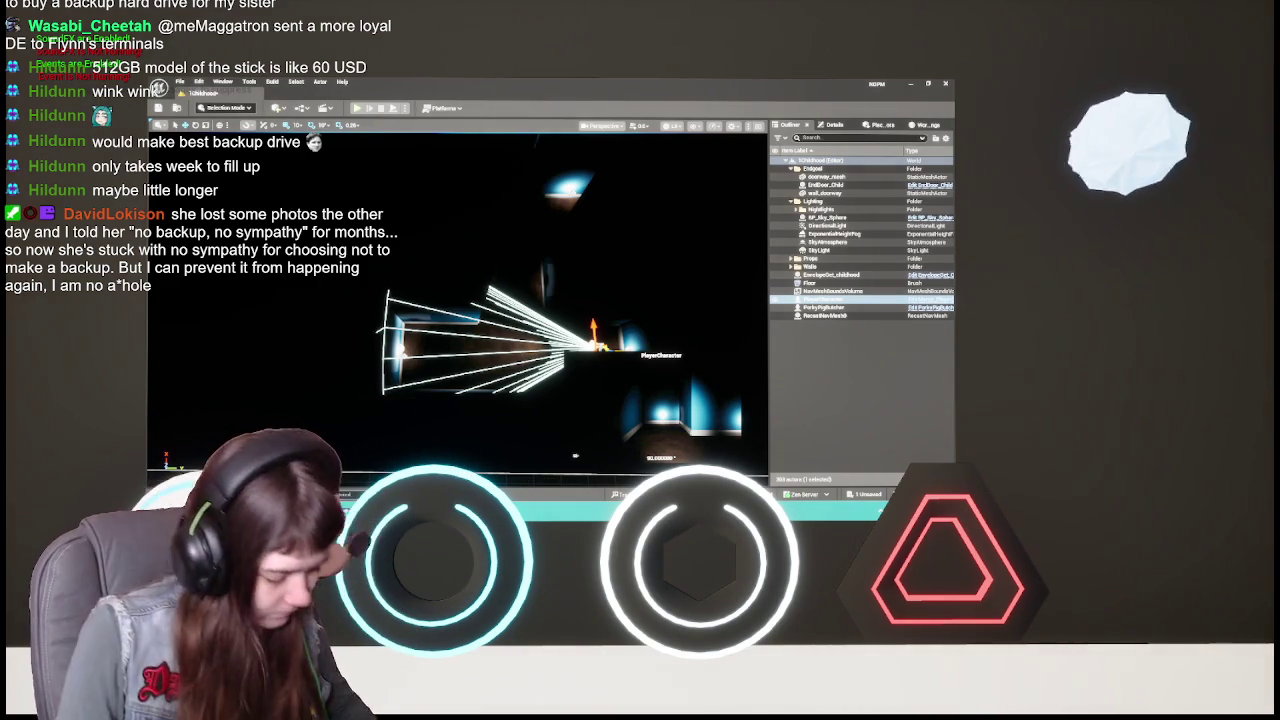
- Deselect everything, save the level, run a brief Play-in-Editor test, and dismiss the Message Log
left_click(873, 352)
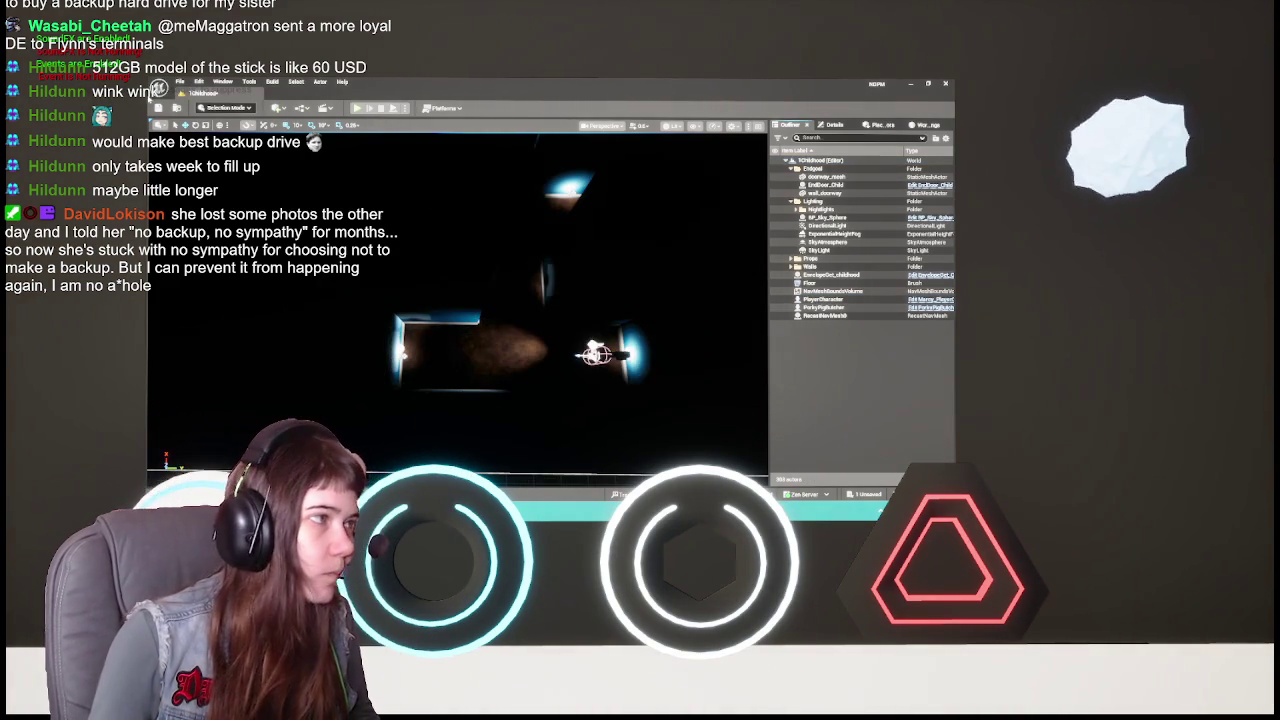
key("ctrl+s")
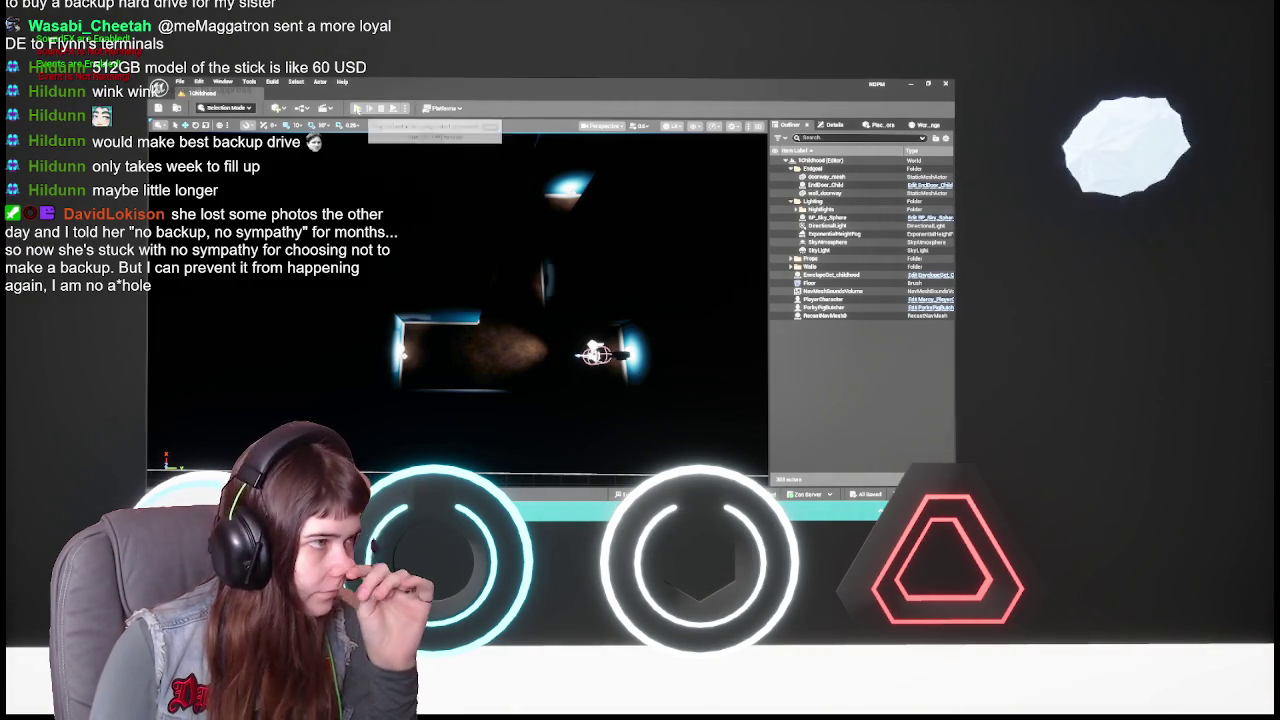
left_click(358, 108)
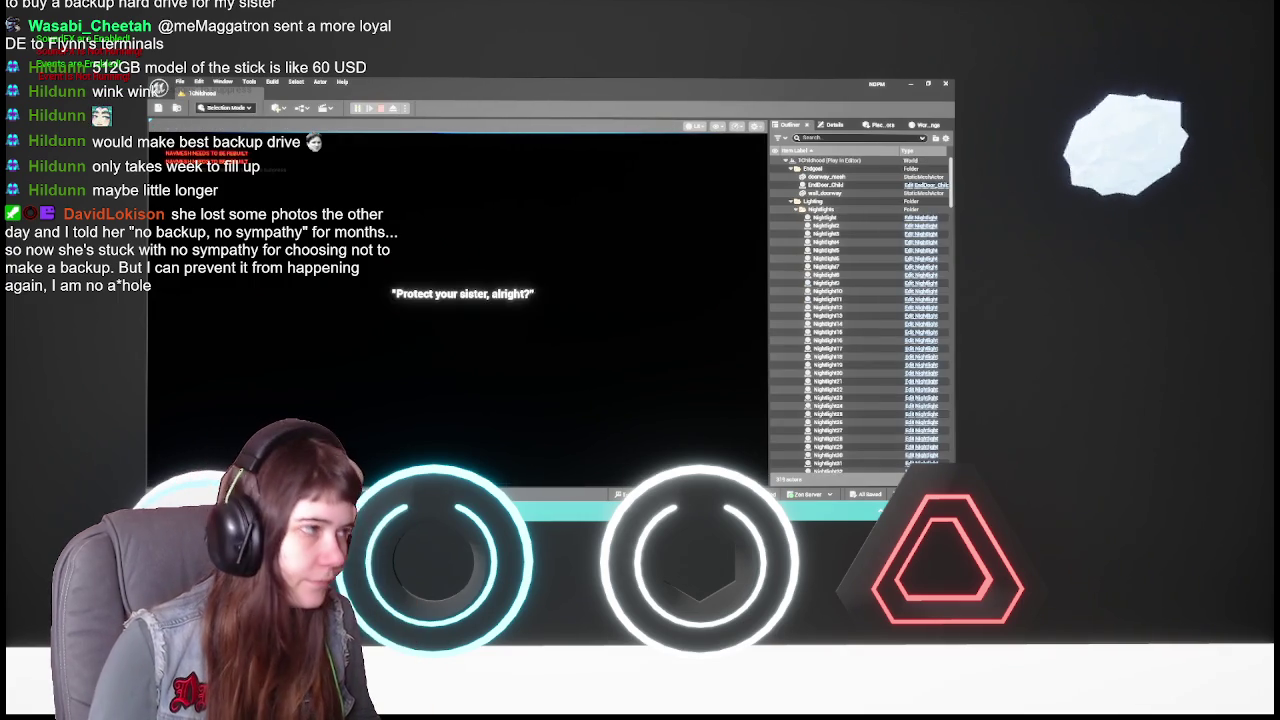
key("Escape")
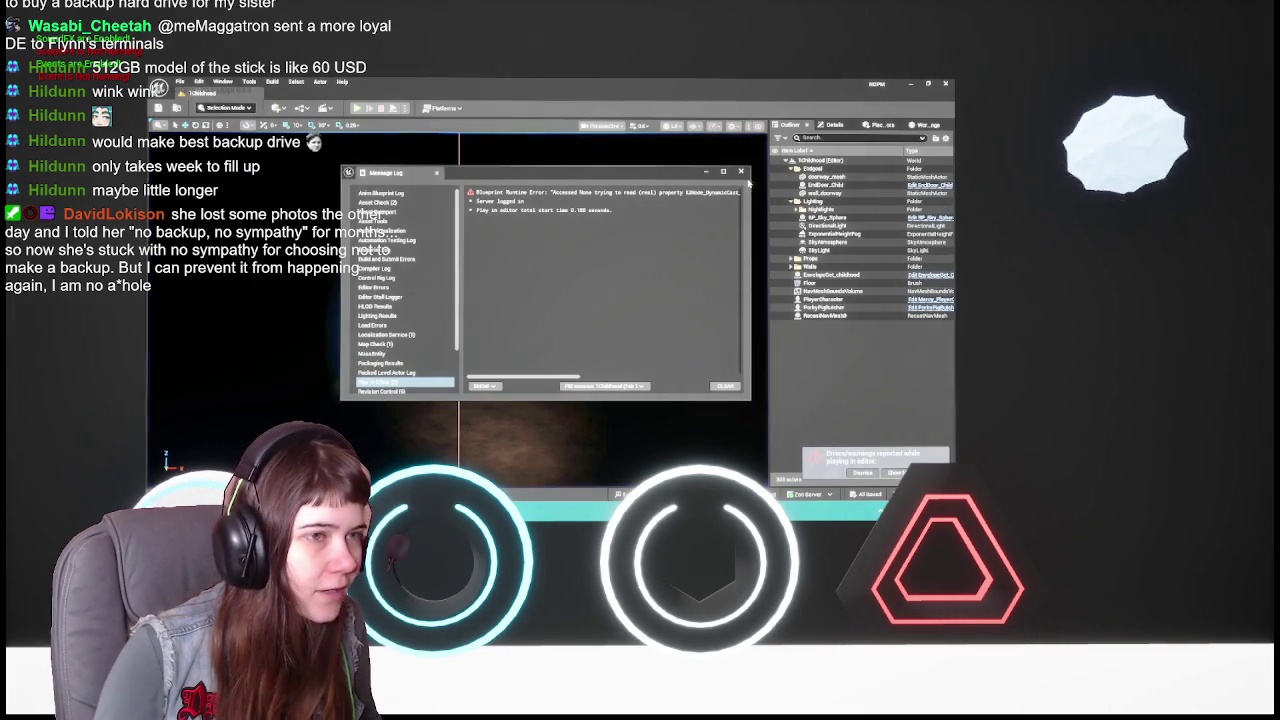
left_click(741, 171)
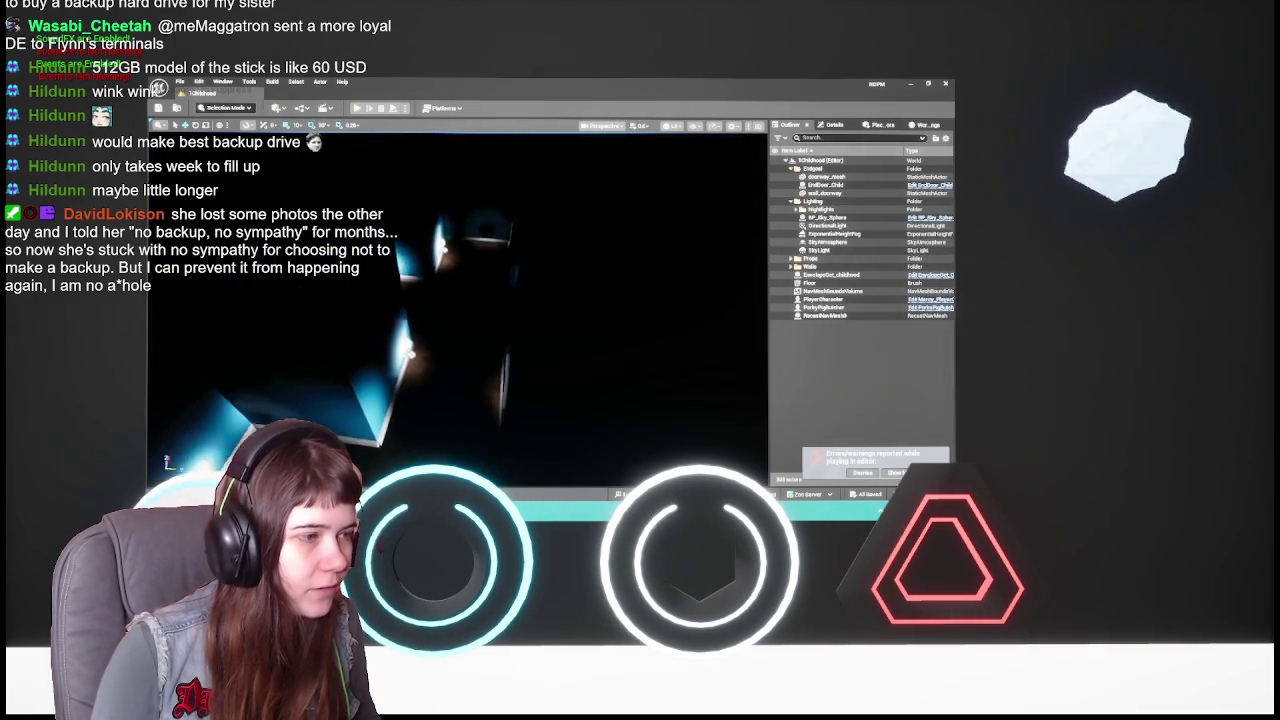
- Run Build Paths from the Build menu and dismiss the build Message Log
scroll(519, 220, "down", 5)
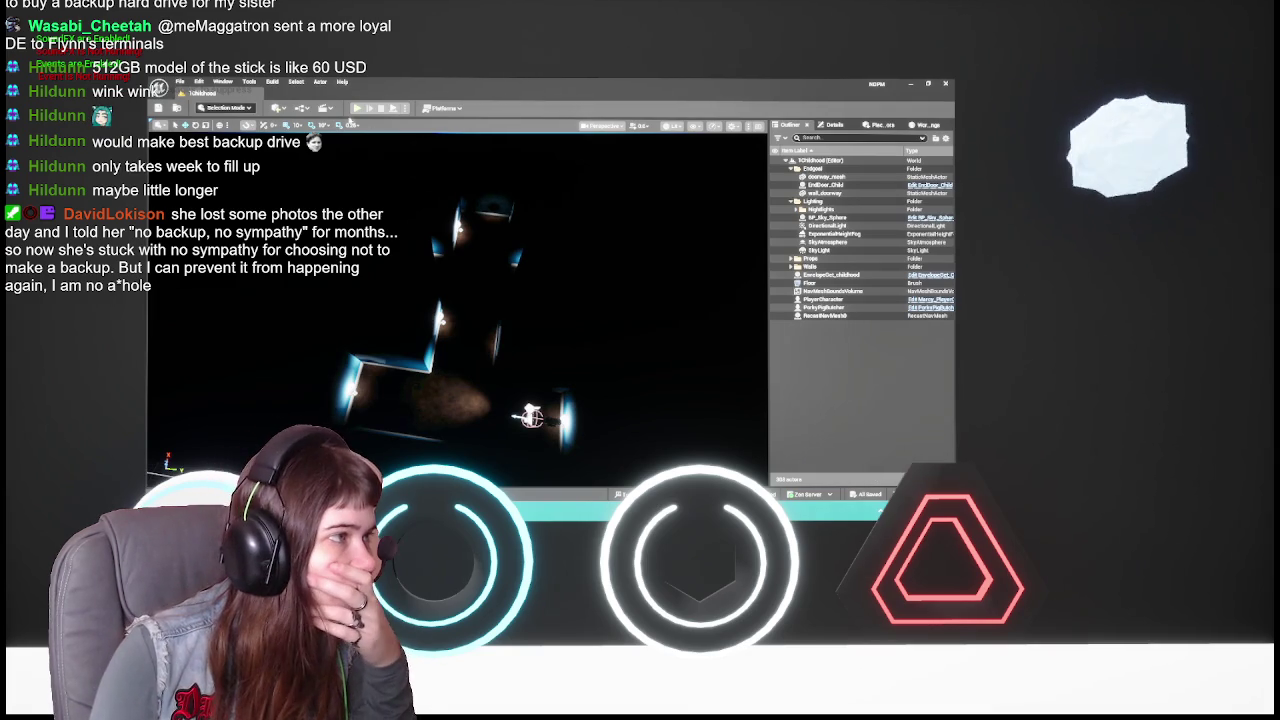
left_click(272, 82)
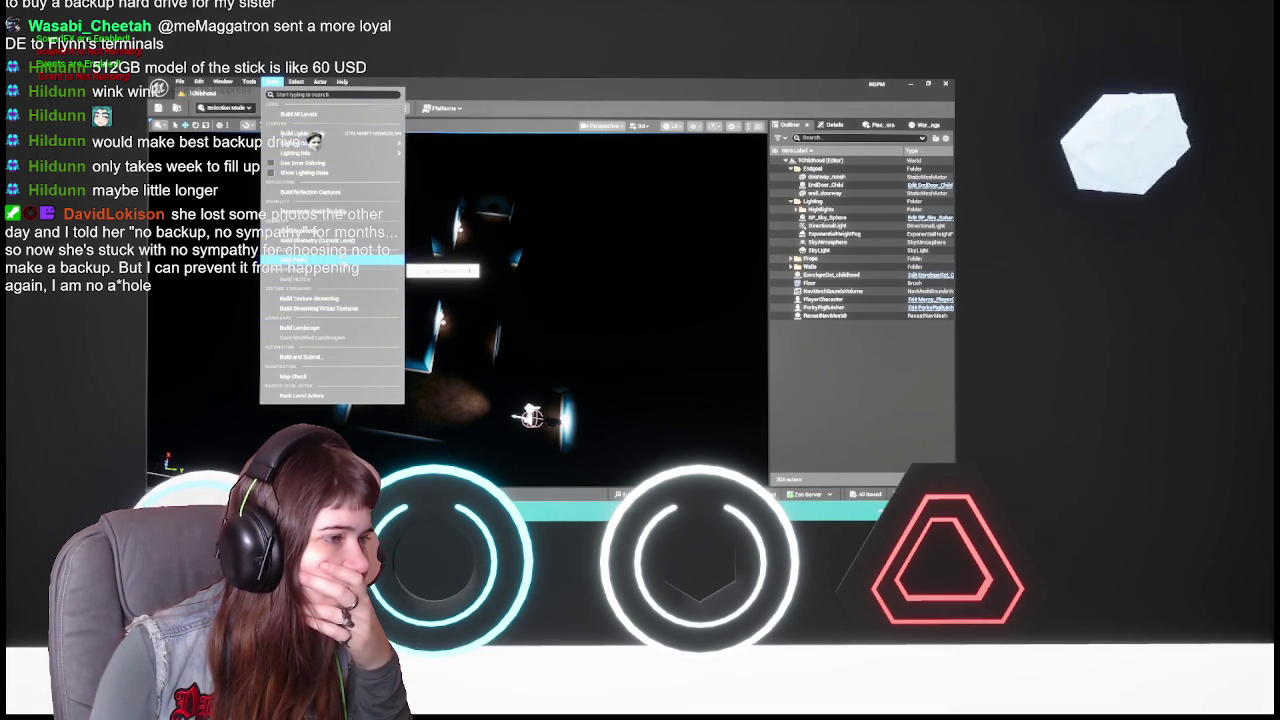
left_click(346, 266)
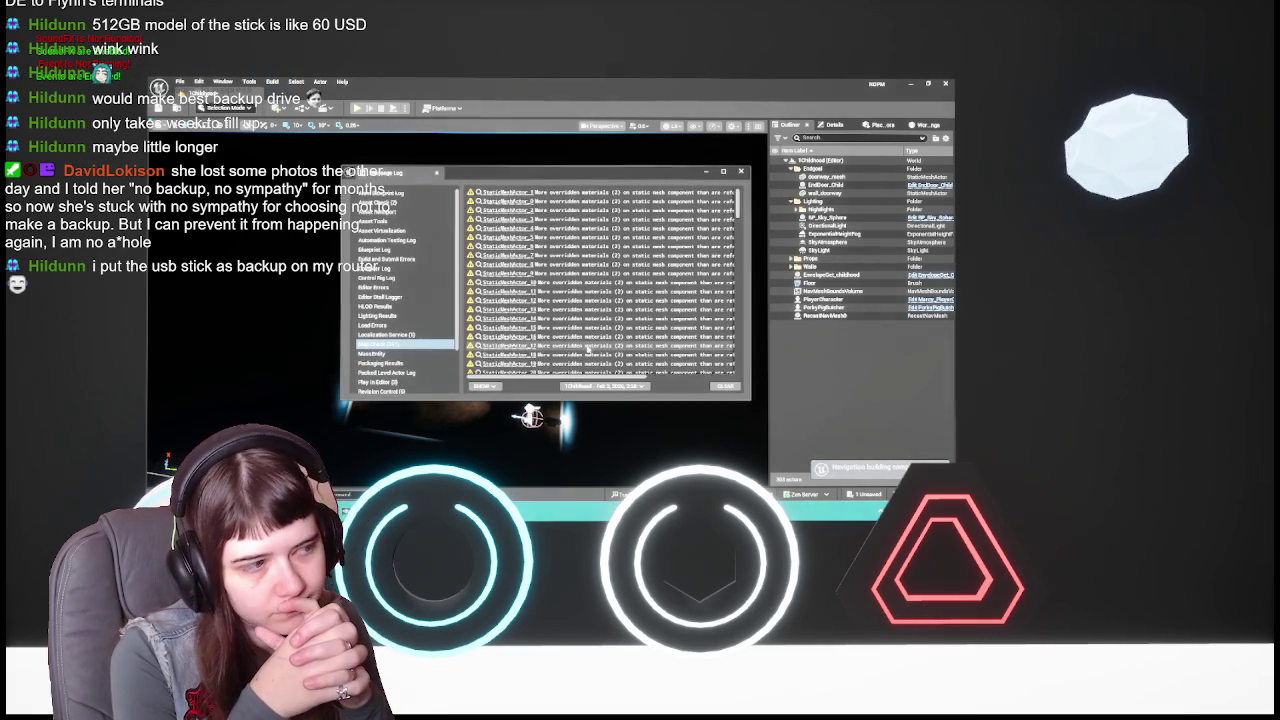
left_click(740, 171)
- Save the level and start a Play-in-Editor session with Alt+P
key("ctrl+s")
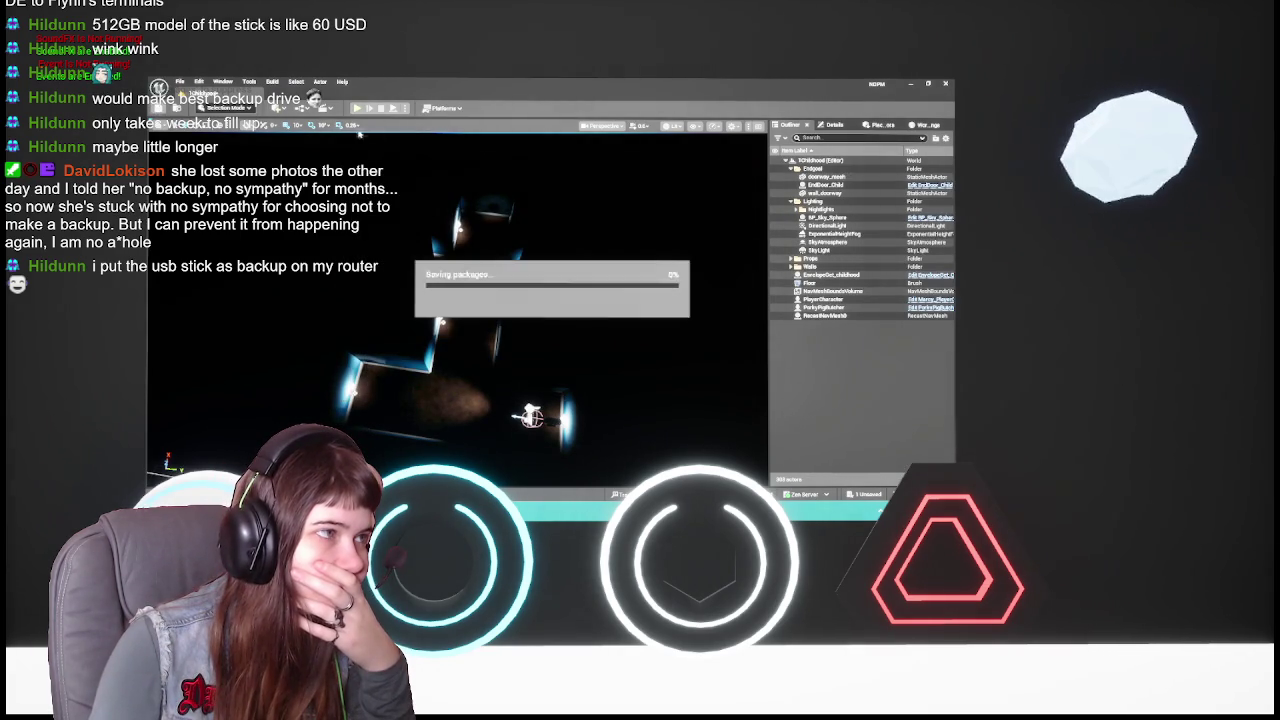
key("alt+p")
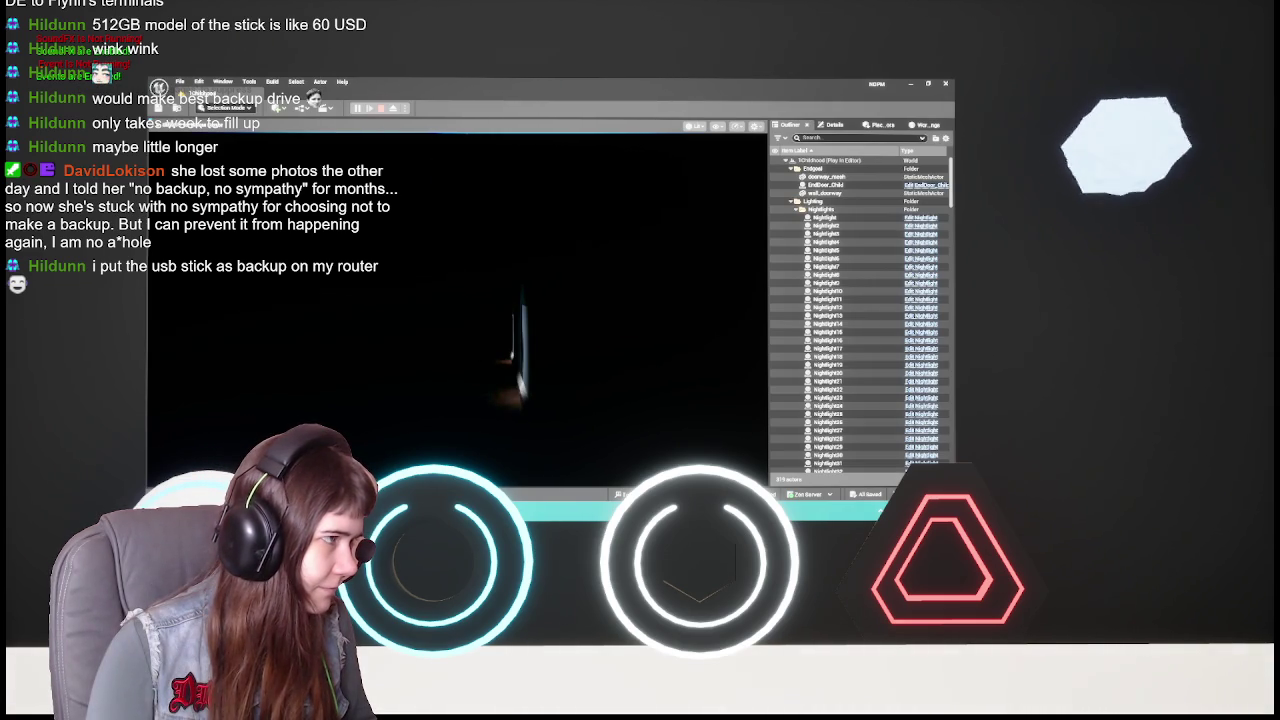
- Pause the game, visit the Options screen, go back, and resume play
key("Escape")
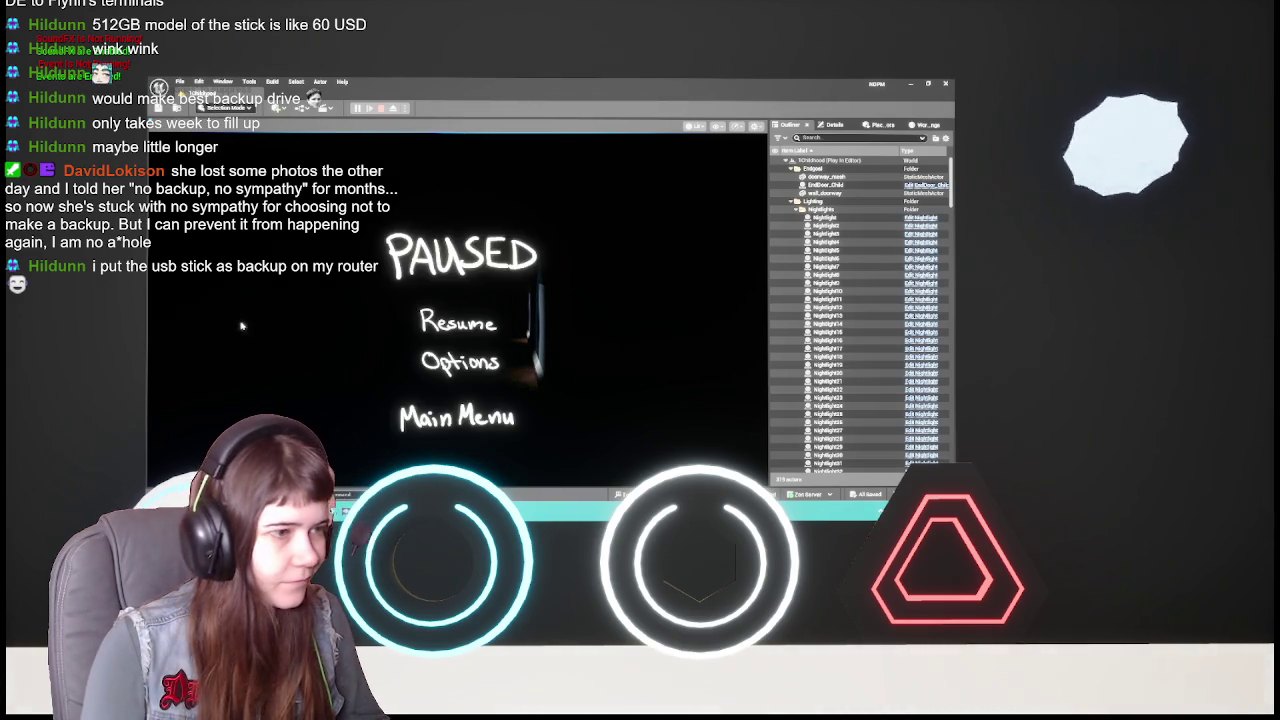
left_click(500, 360)
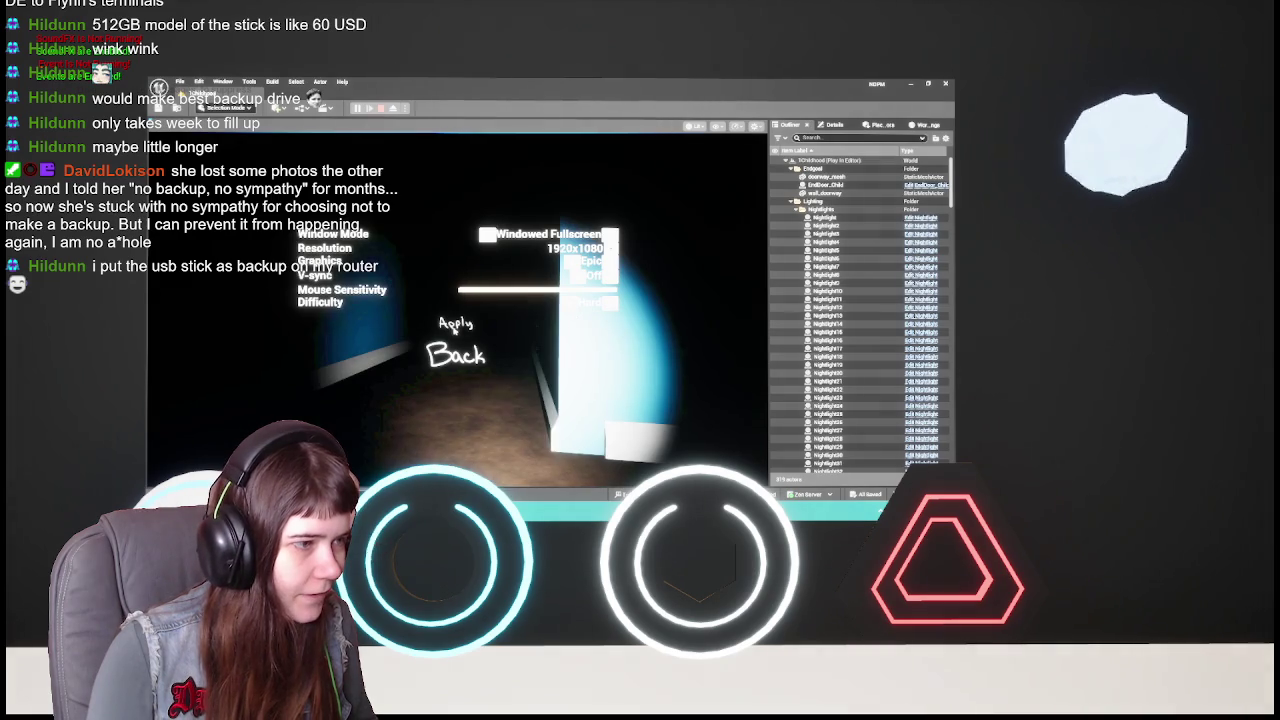
left_click(460, 352)
key("Escape")
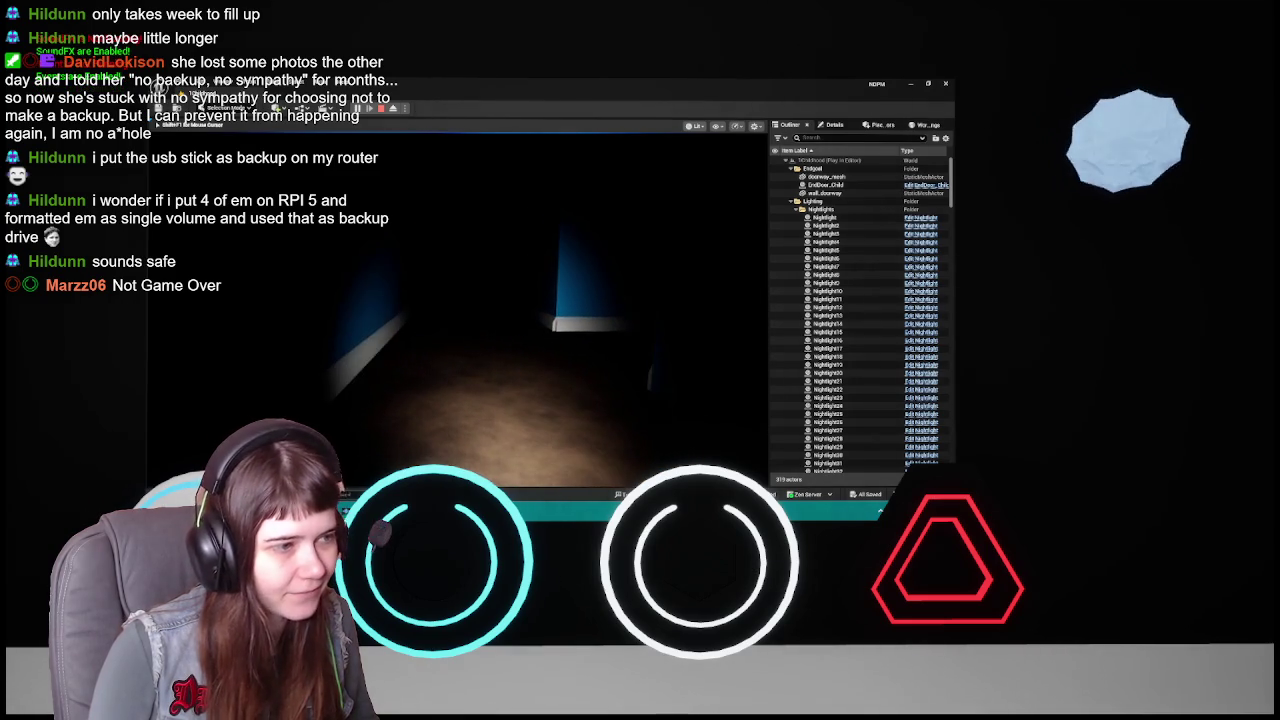
- Check the pause menu's Options once more, resume, then stop Play-in-Editor
key("Escape")
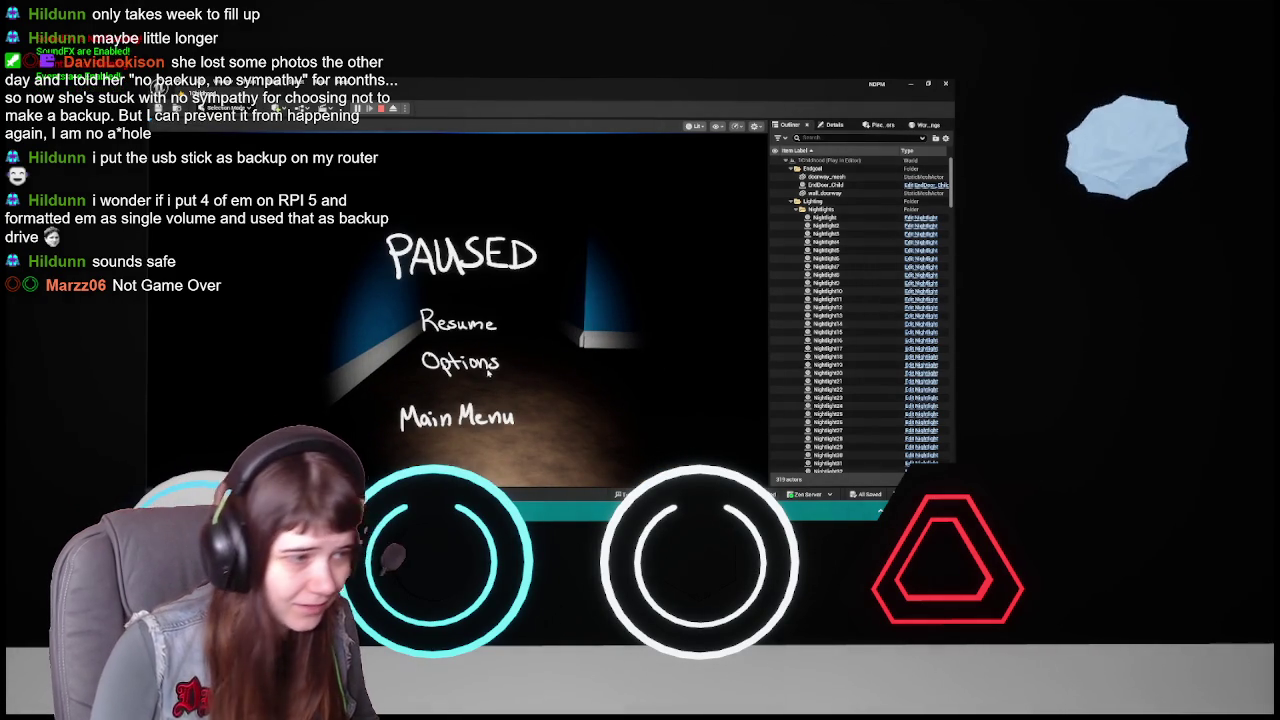
left_click(480, 362)
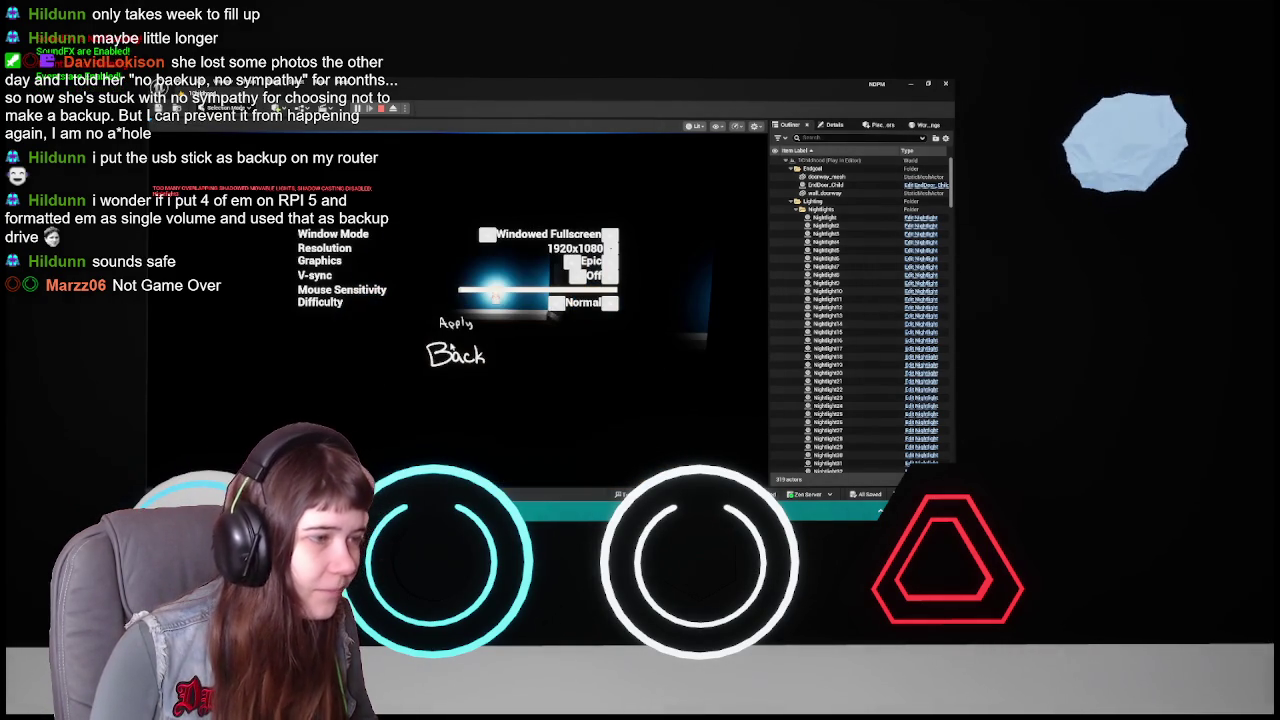
left_click(452, 348)
key("Escape")
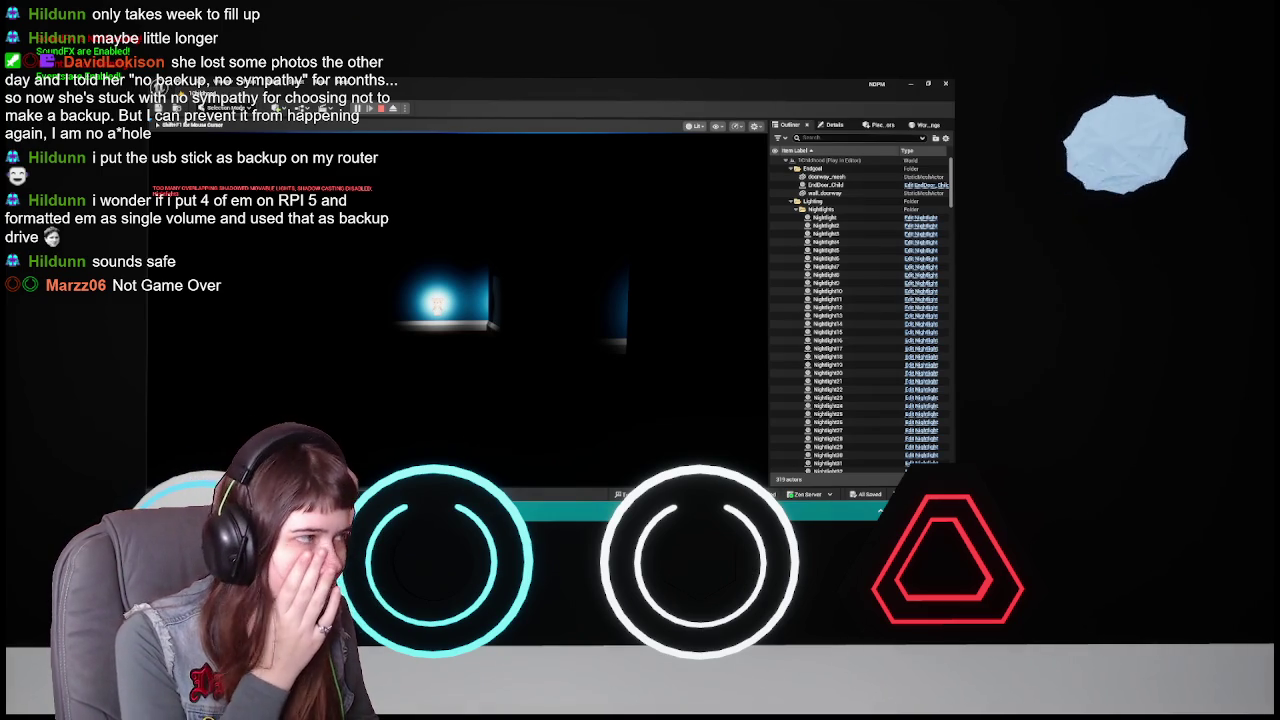
key("Escape")
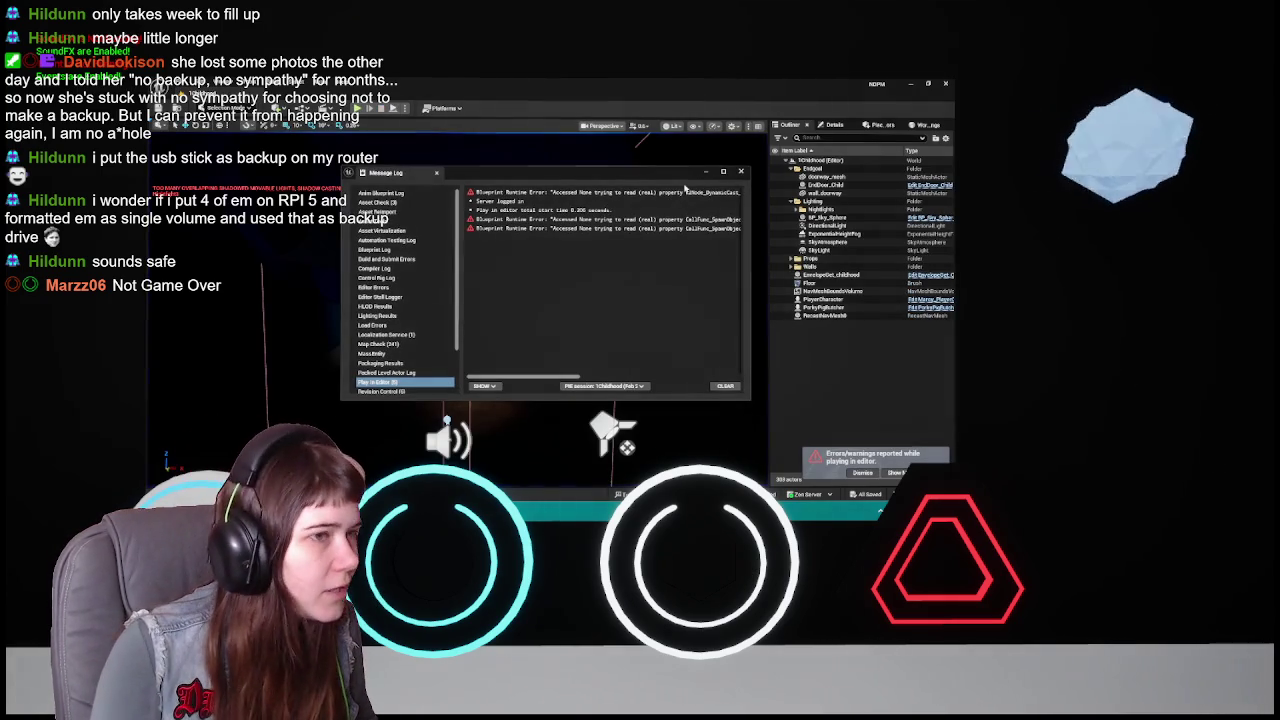
- Close the Message Log and delete one nightlight point light from the room
left_click(741, 172)
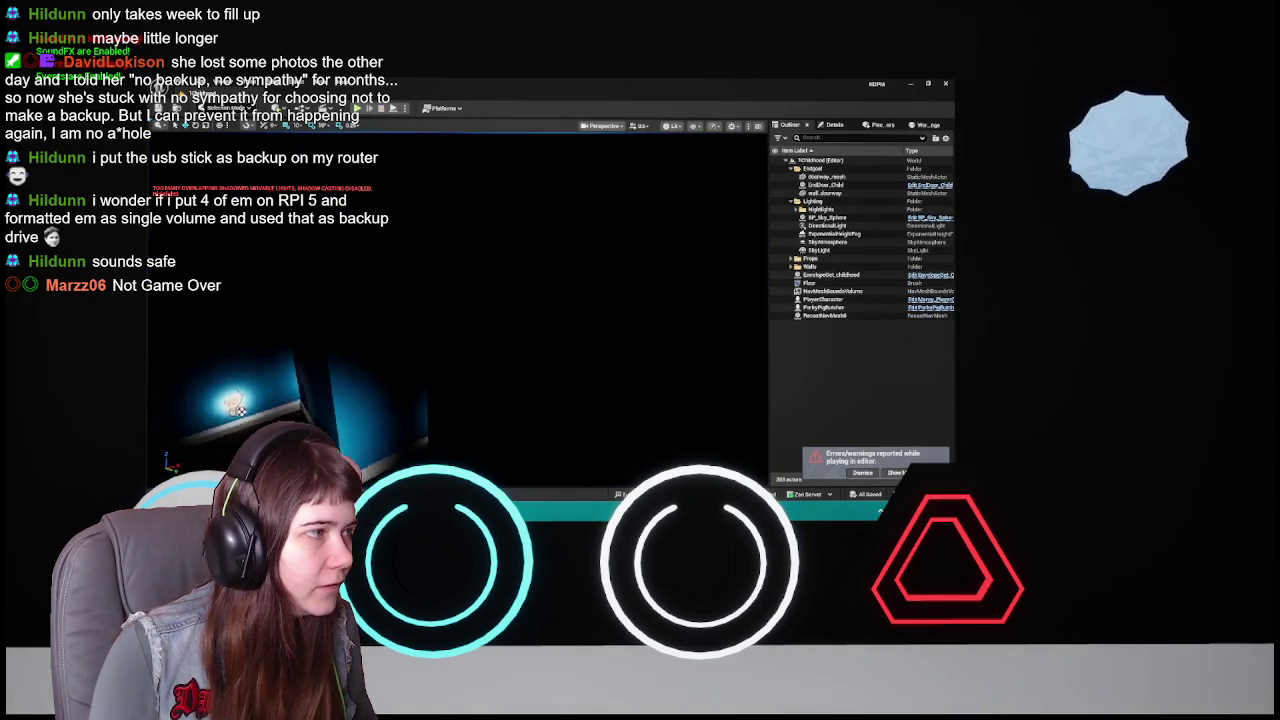
left_click_drag(458, 310, 506, 318)
left_click(458, 318)
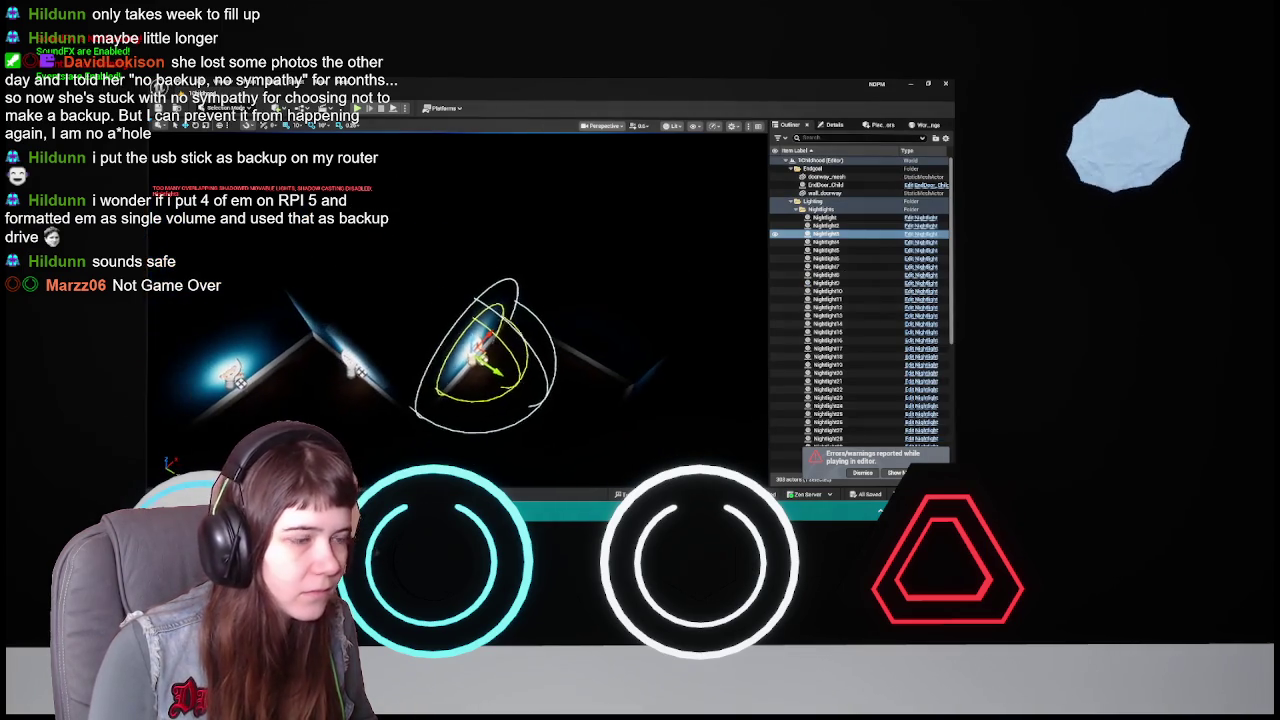
key("Delete")
left_click_drag(473, 295, 473, 295)
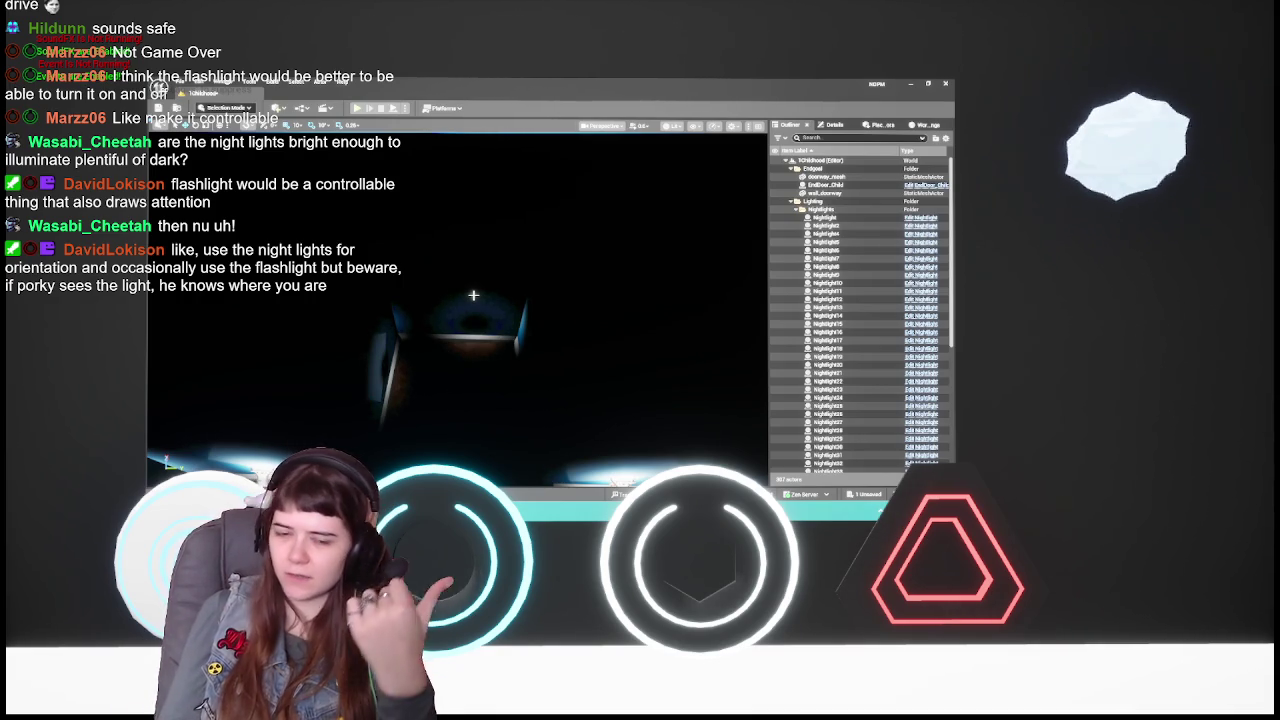
- Select PlayerCharacter in the Outliner, check its Details, and open its Blueprint
scroll(850, 300, "down", 6)
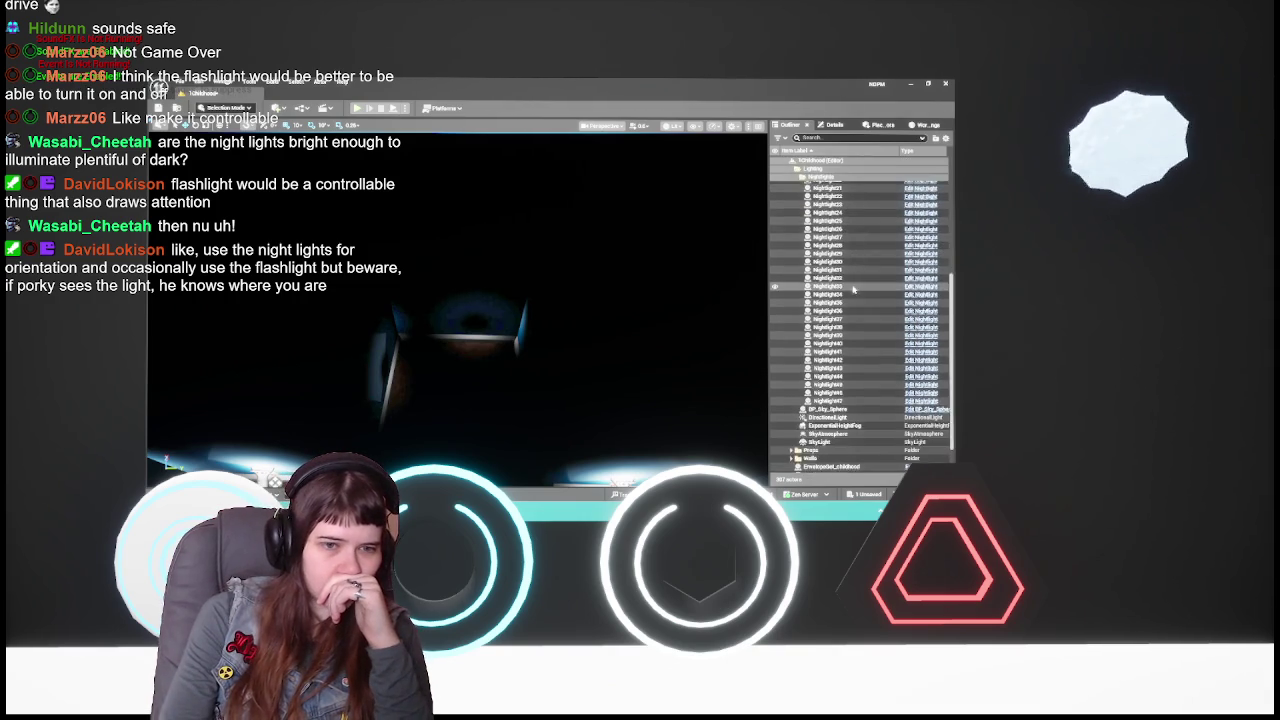
left_click(830, 453)
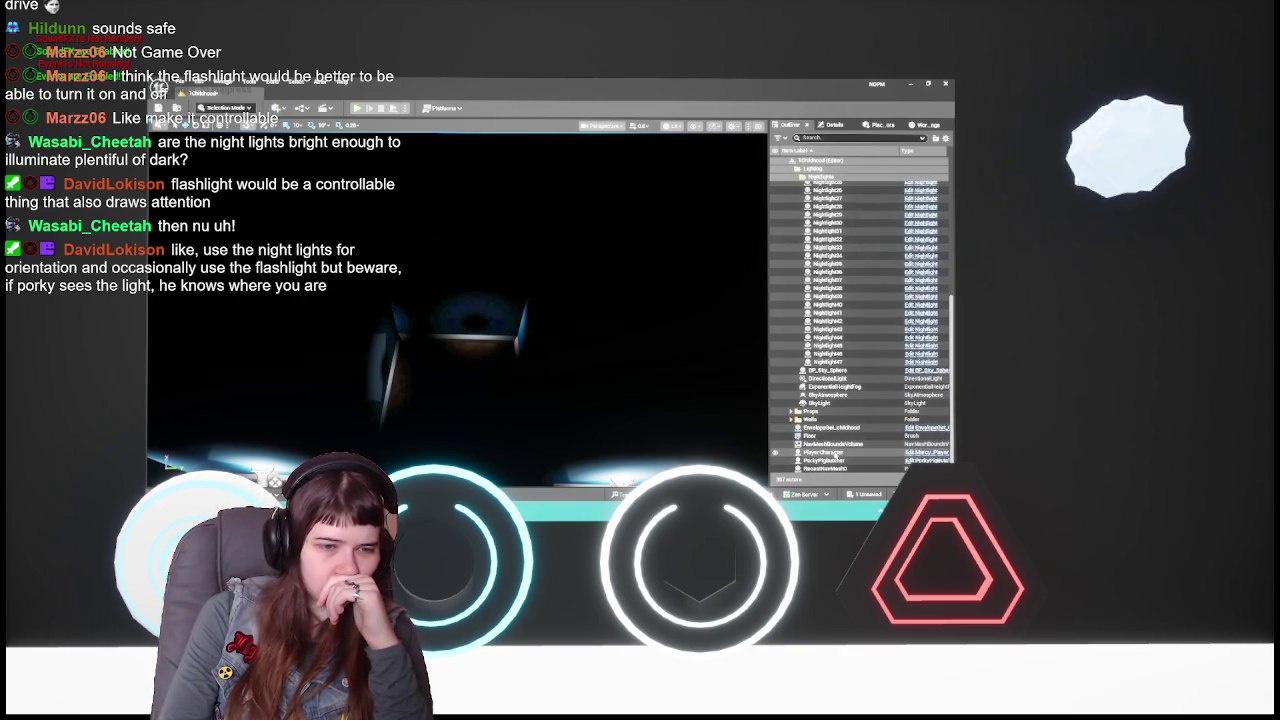
left_click(835, 125)
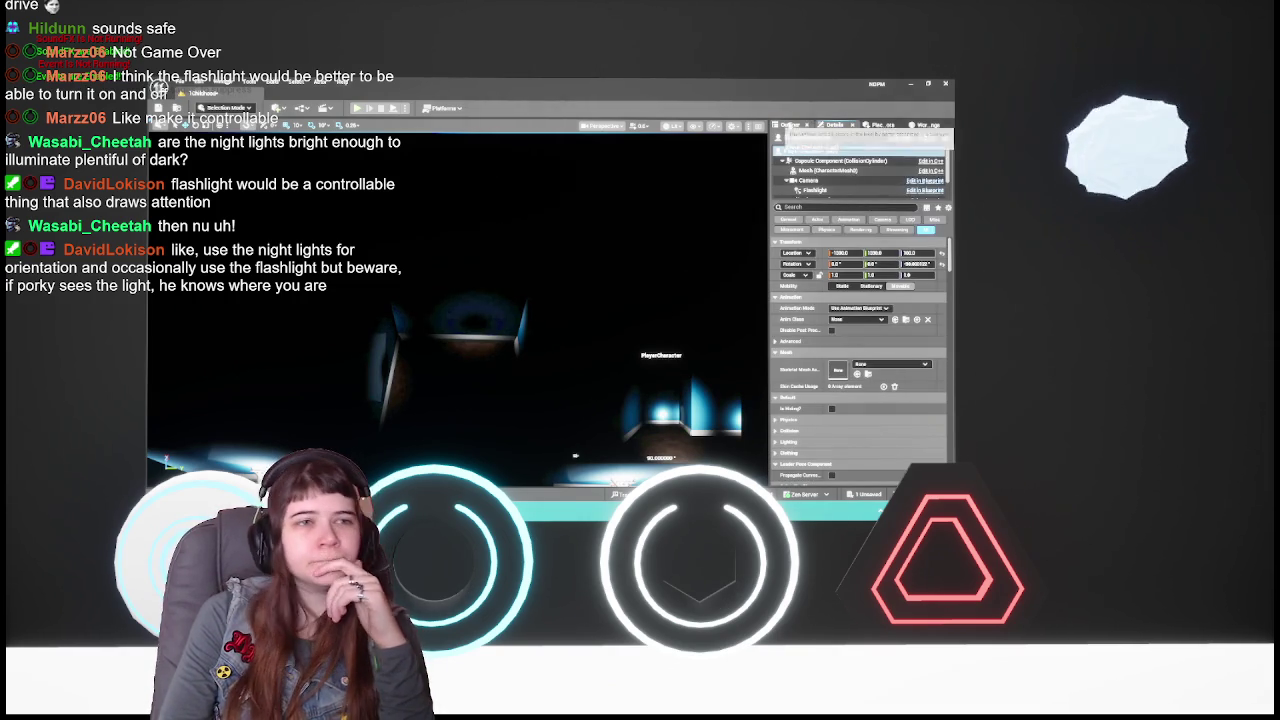
left_click(790, 126)
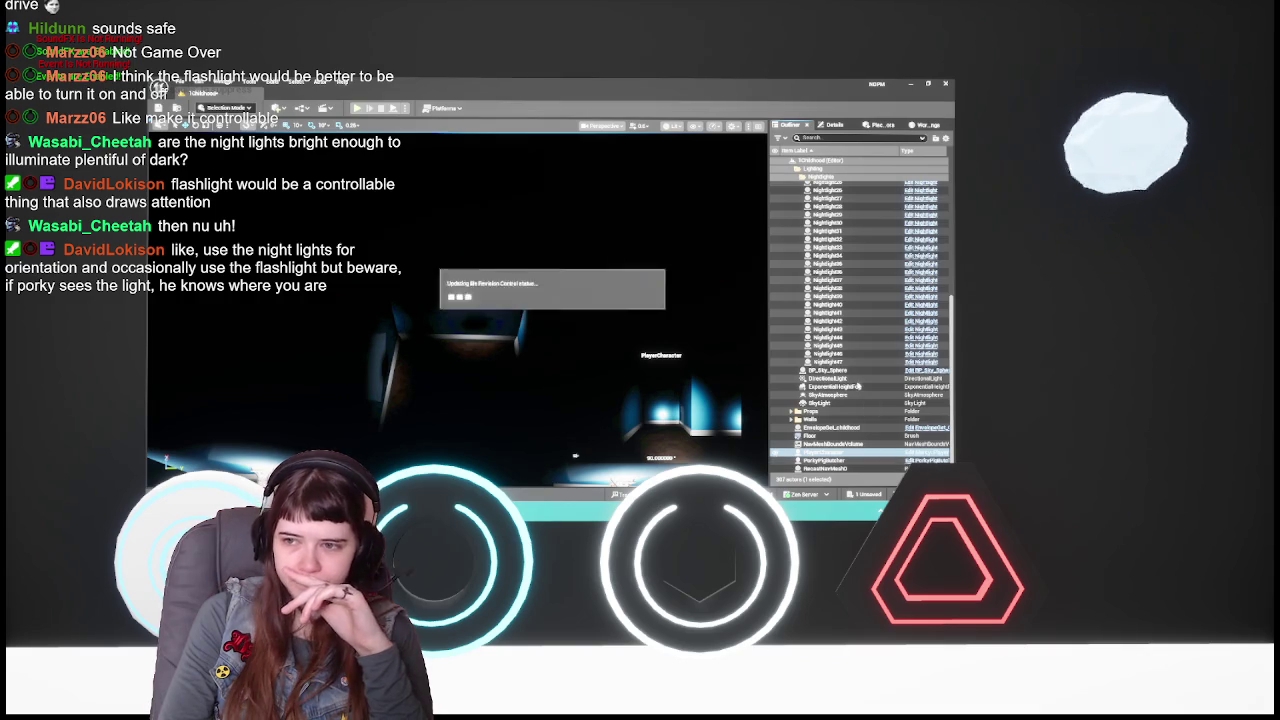
double_click(704, 356)
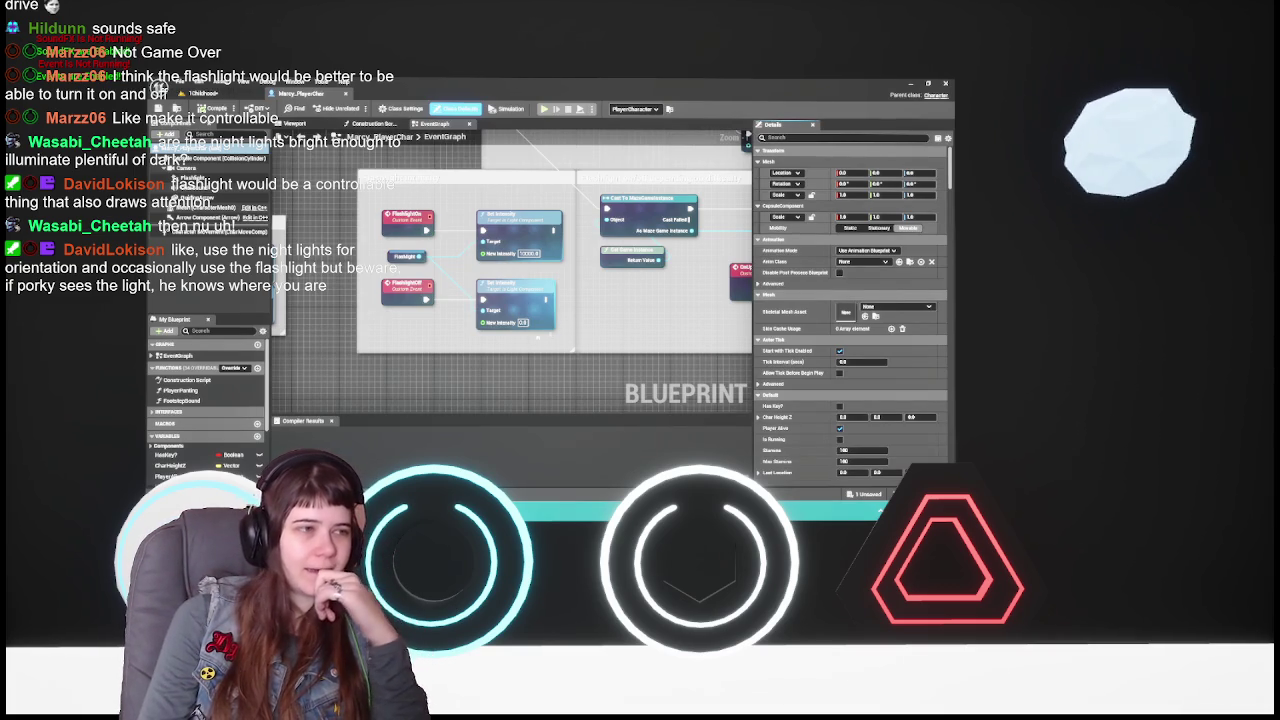
scroll(522, 243, "down", 2)
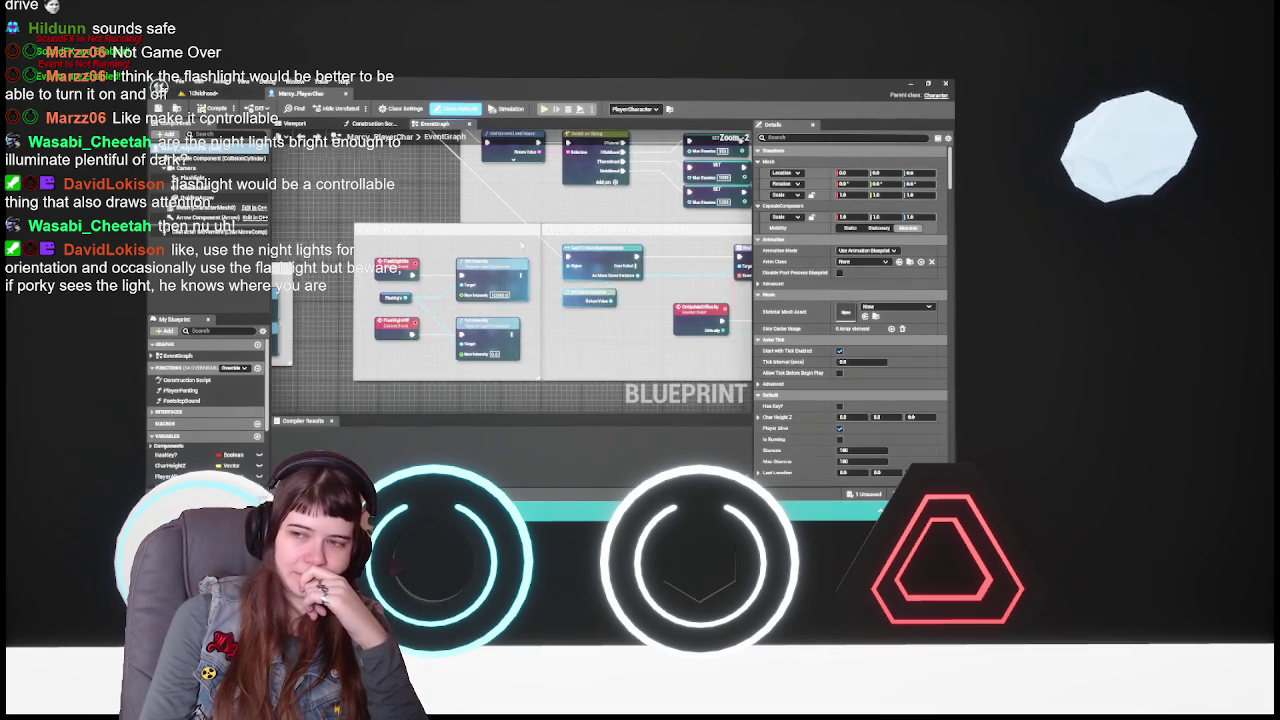
mouse_move(522, 243)
left_mouse_down()
mouse_move(469, 255)
mouse_move(549, 246)
mouse_move(471, 237)
left_mouse_up()
left_click_drag(399, 206, 381, 203)
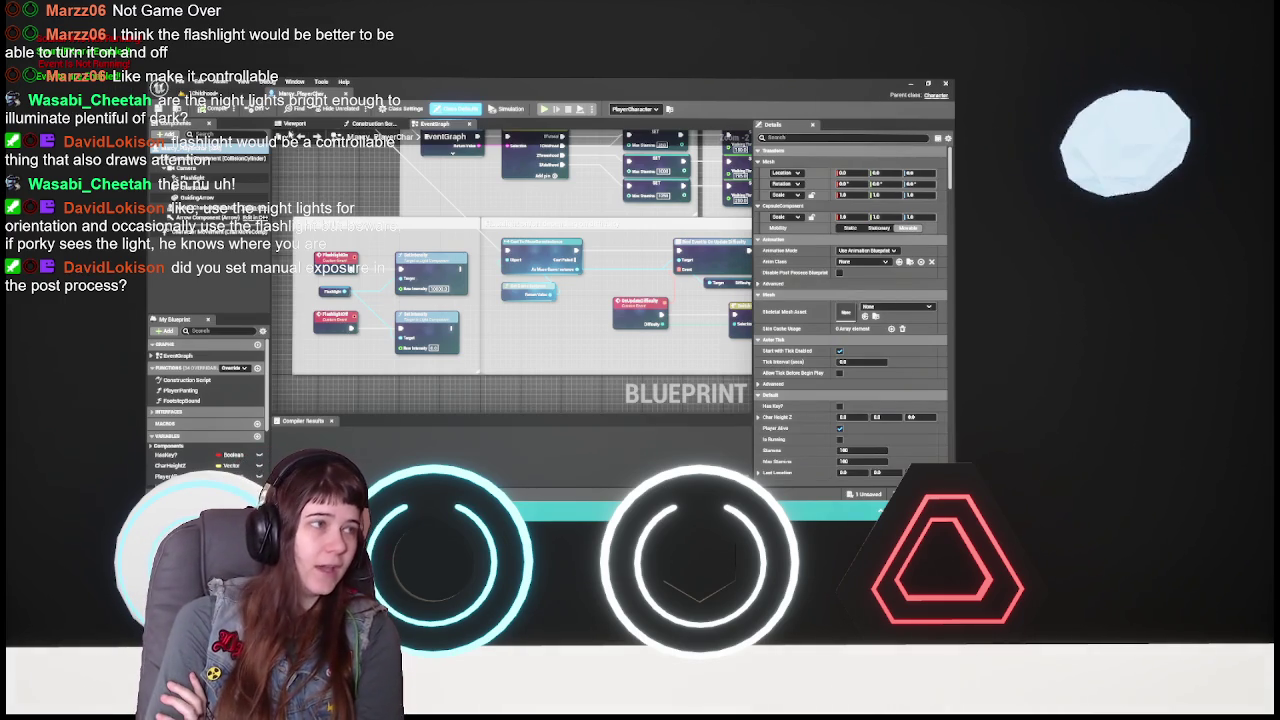
- Switch to the Blueprint viewport, select the Camera component, and browse its Camera Options
left_click(296, 124)
left_click(200, 167)
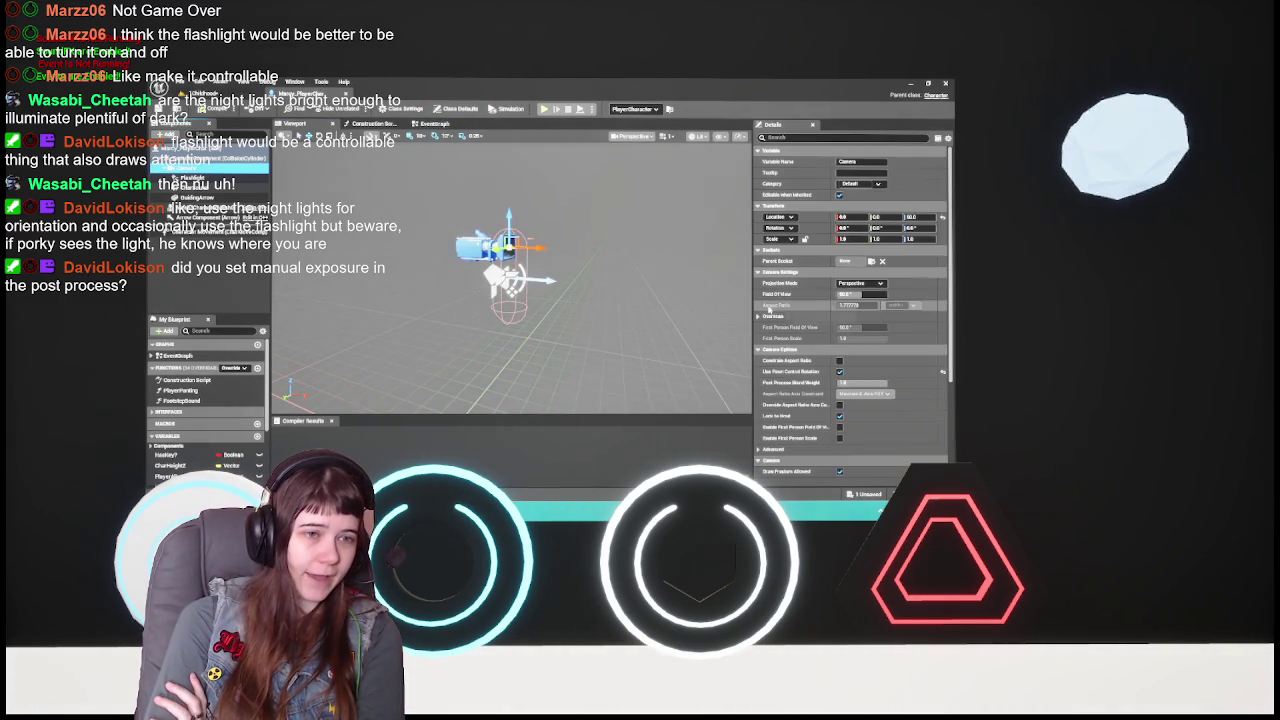
scroll(769, 310, "down", 3)
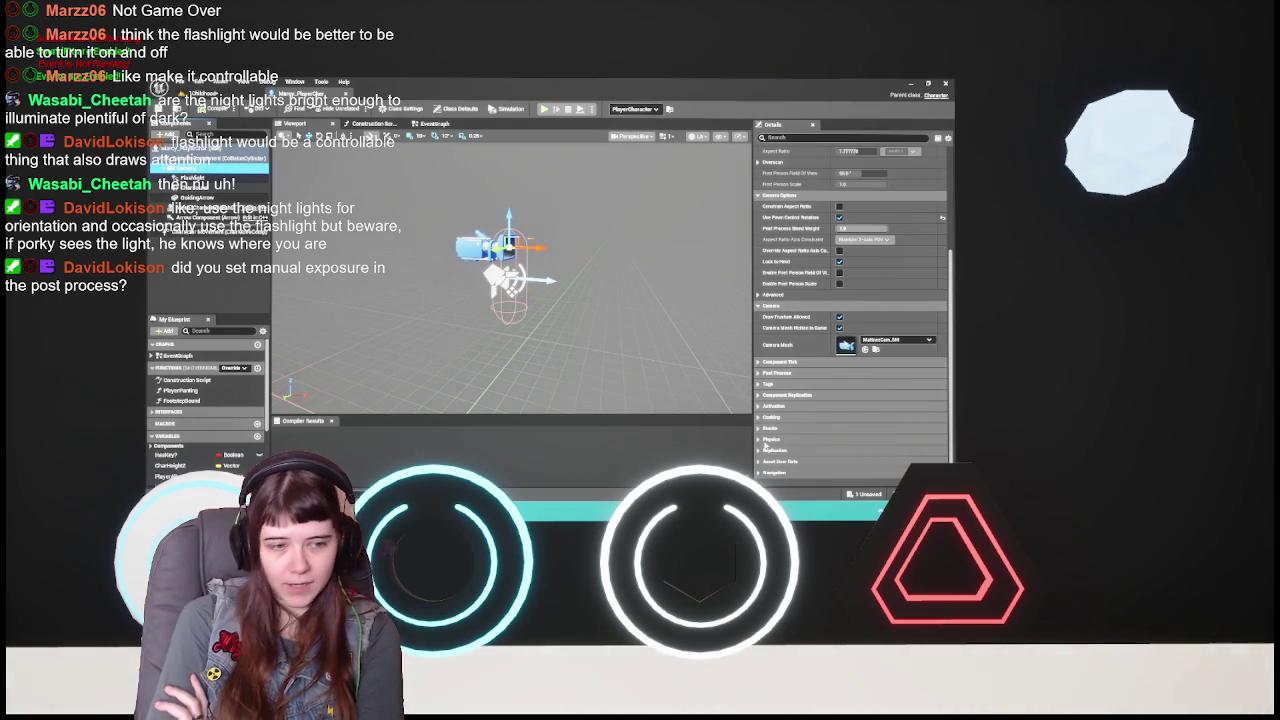
scroll(785, 439, "up", 3)
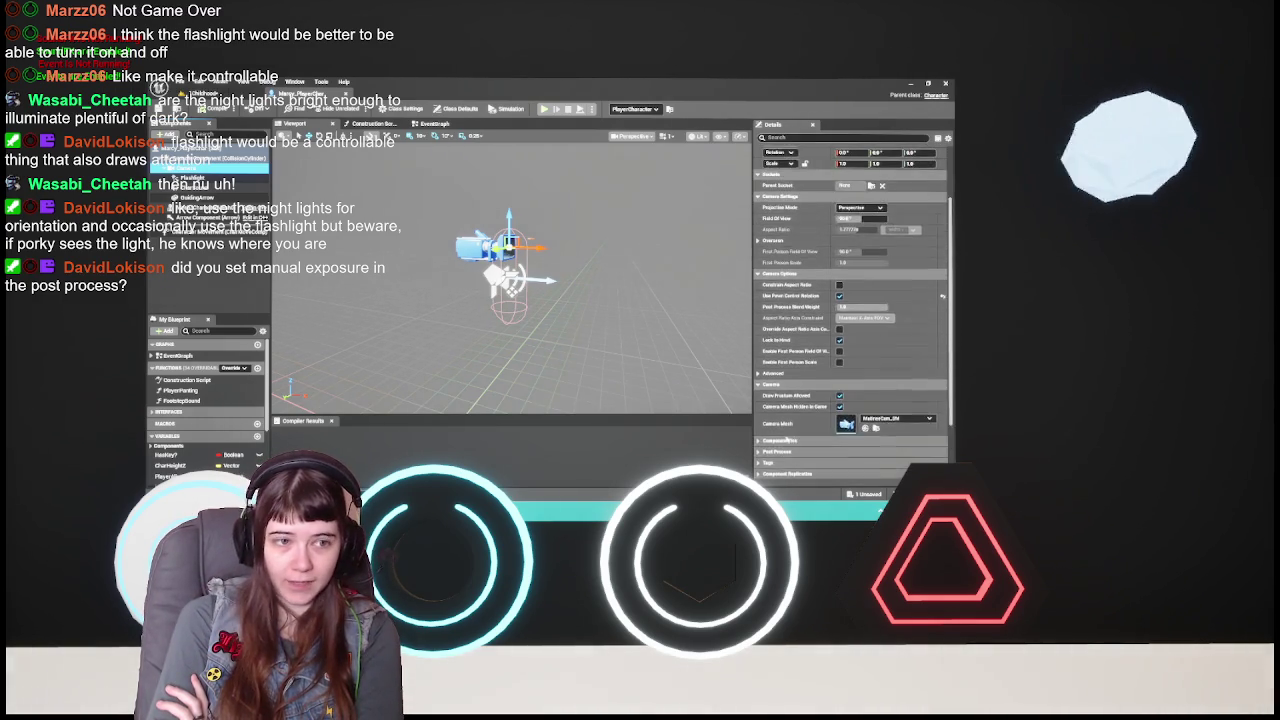
scroll(792, 439, "down", 3)
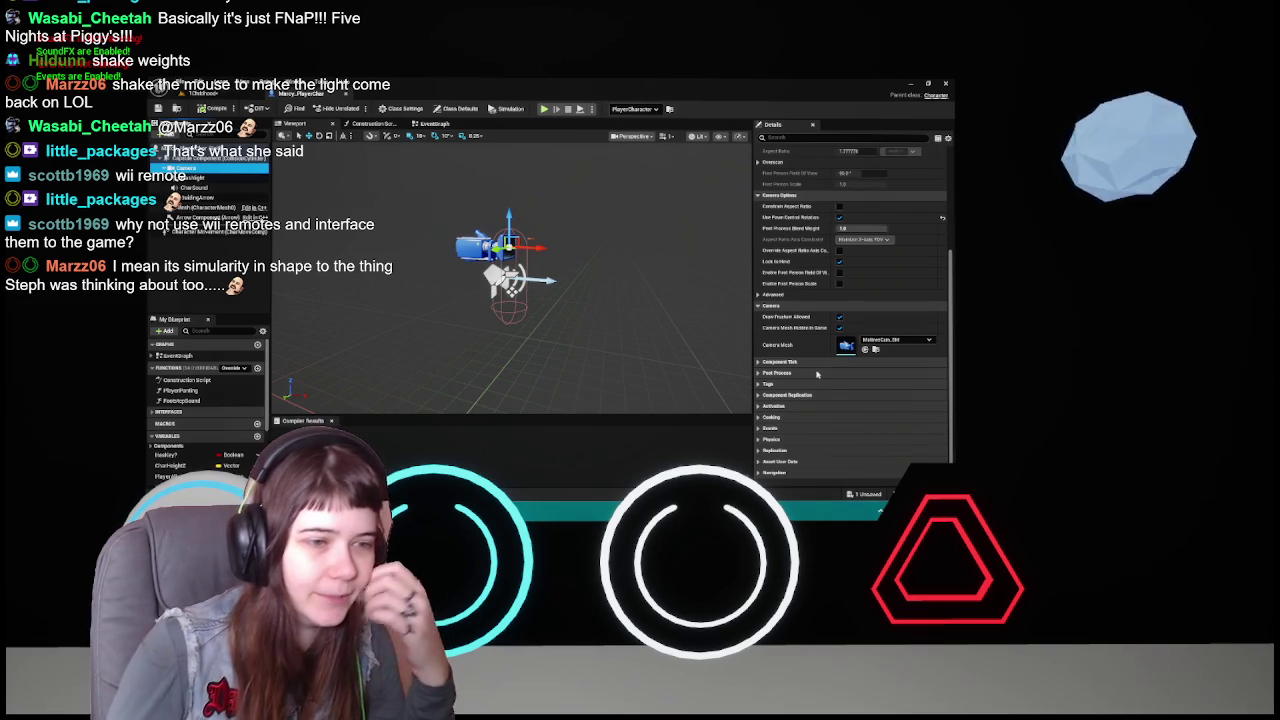
- Expand Post Process > Lens and Exposure, keeping Metering Mode on Auto Exposure Histogram
left_click(780, 373)
scroll(781, 377, "down", 2)
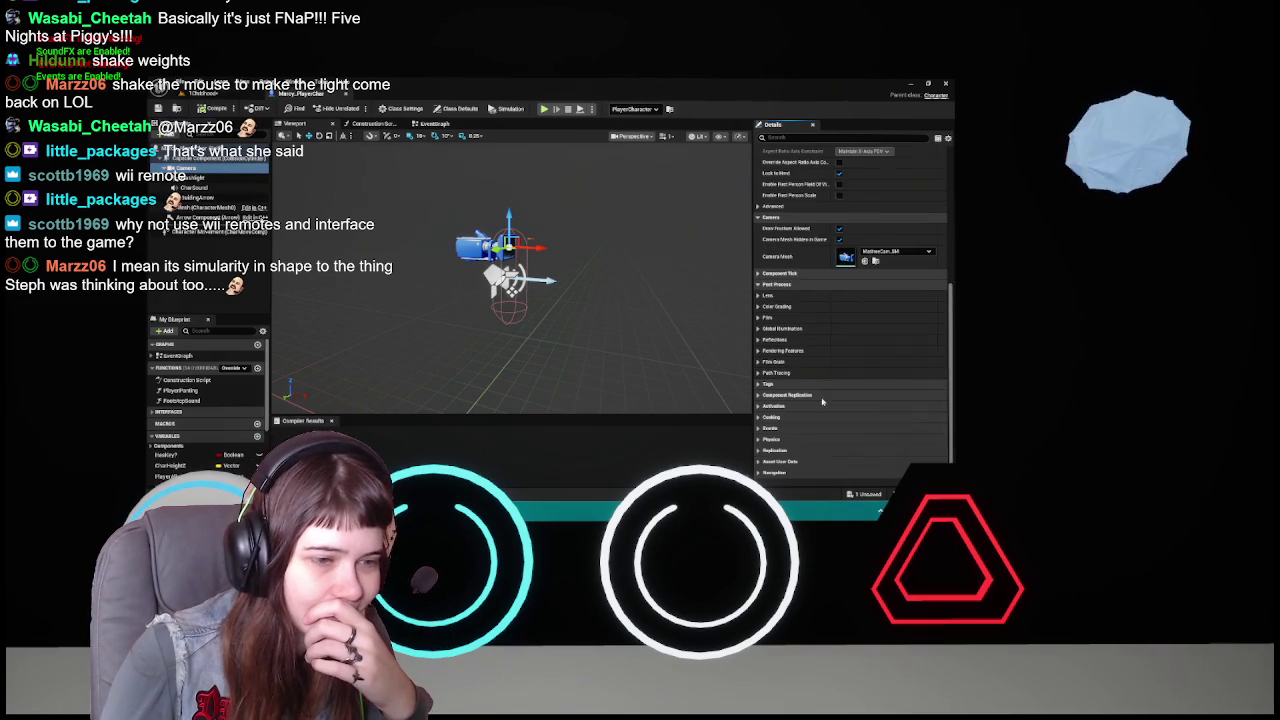
left_click(767, 297)
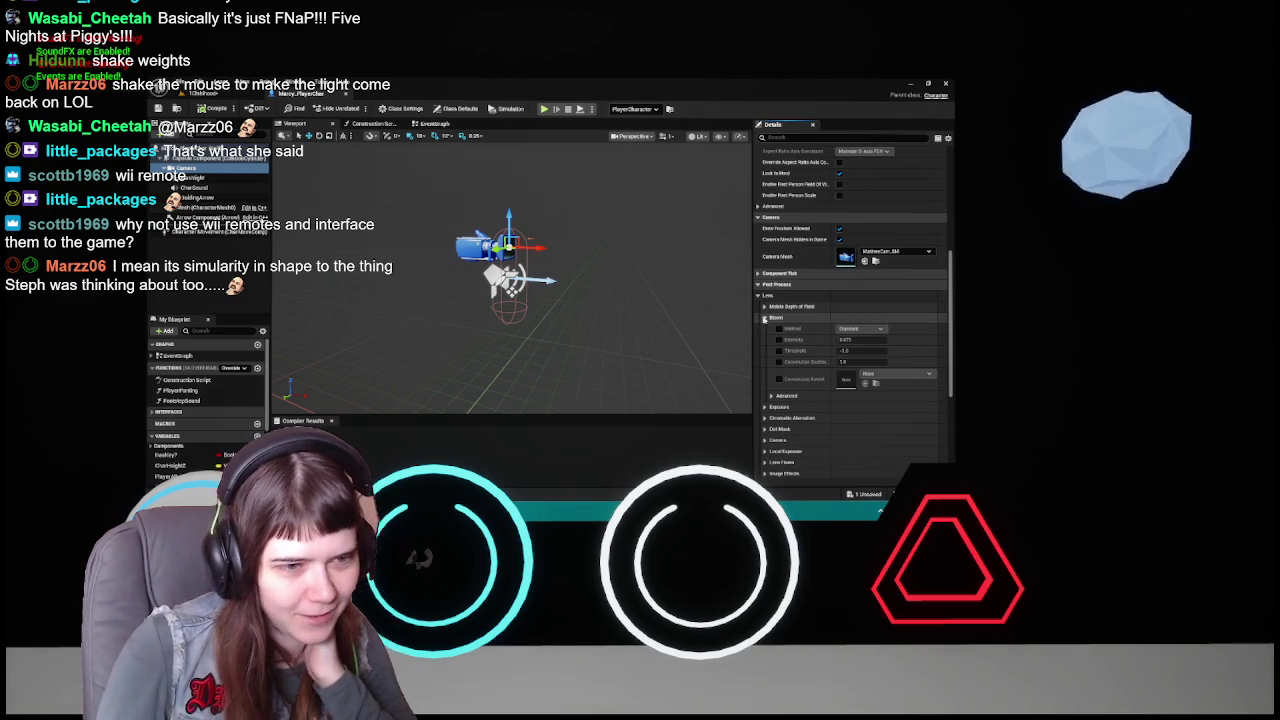
left_click(765, 318)
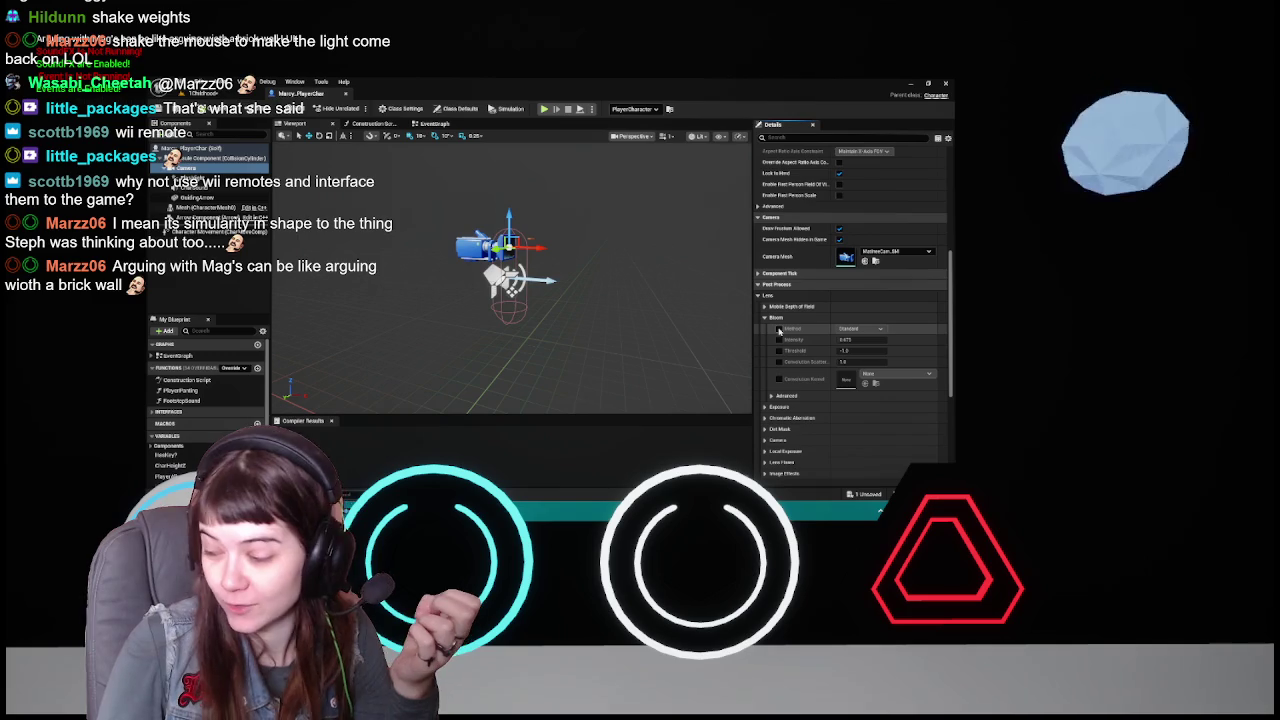
left_click(765, 318)
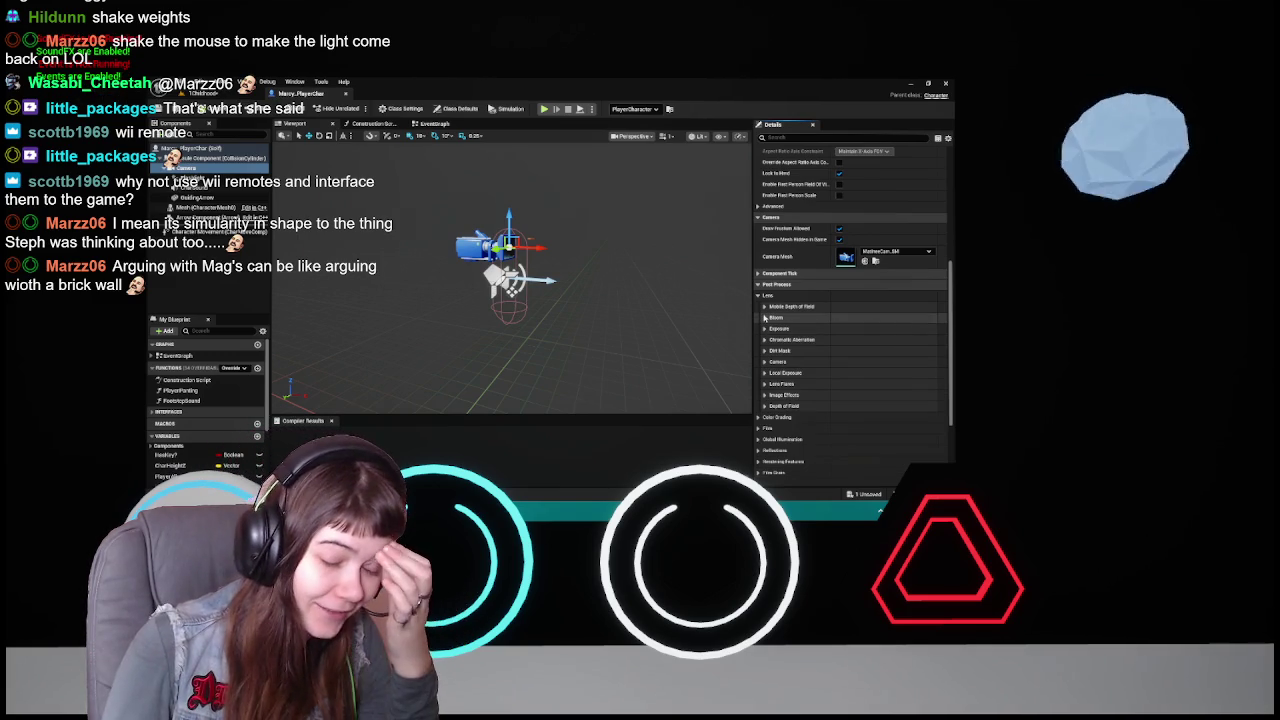
left_click(765, 329)
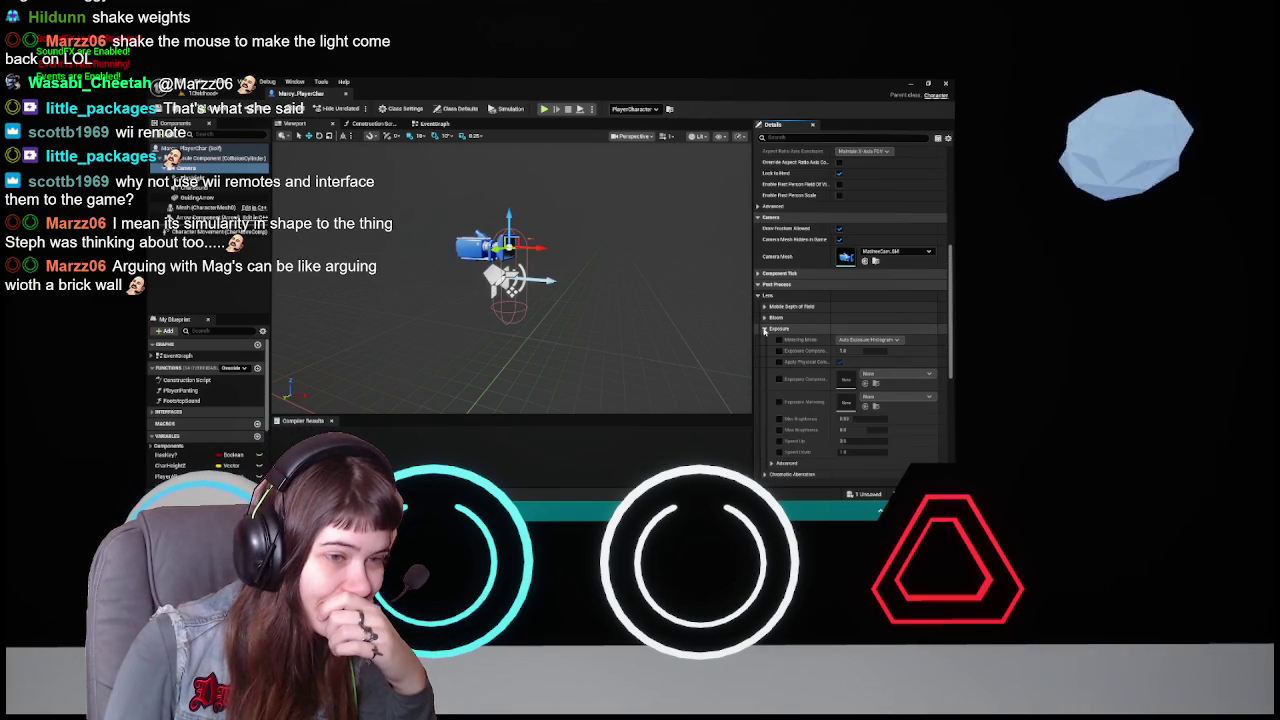
left_click(870, 340)
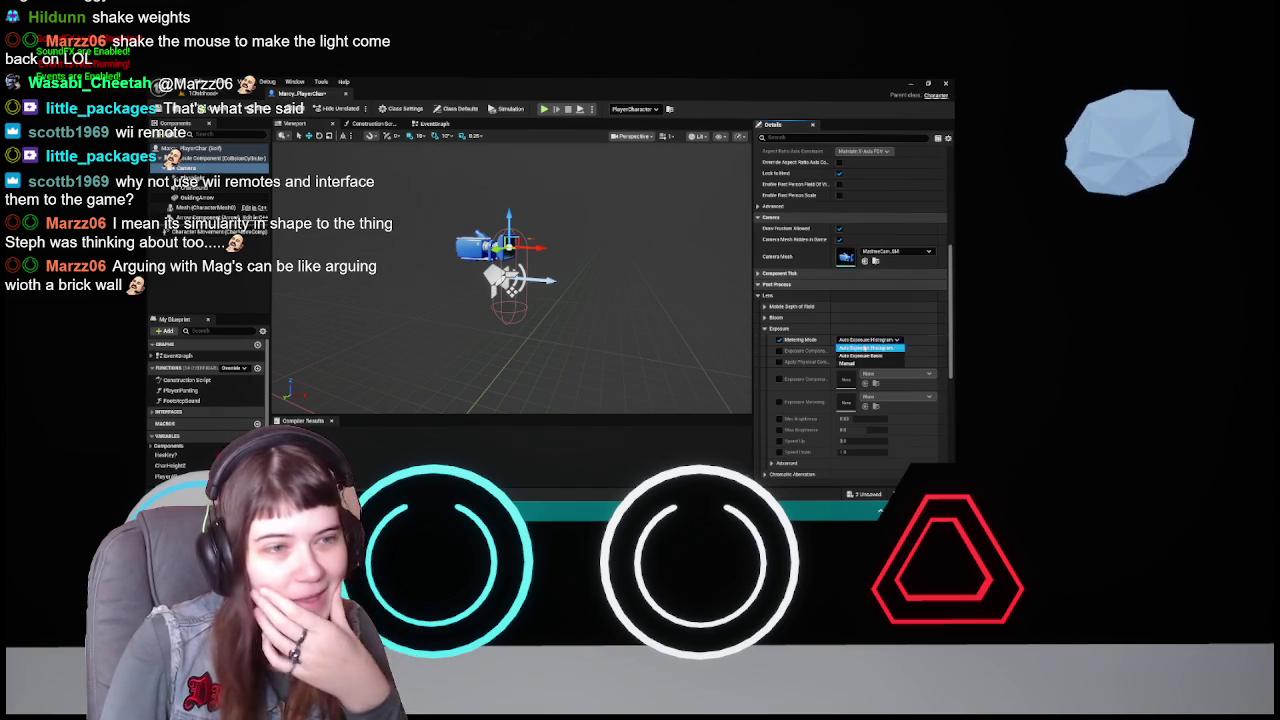
left_click(875, 347)
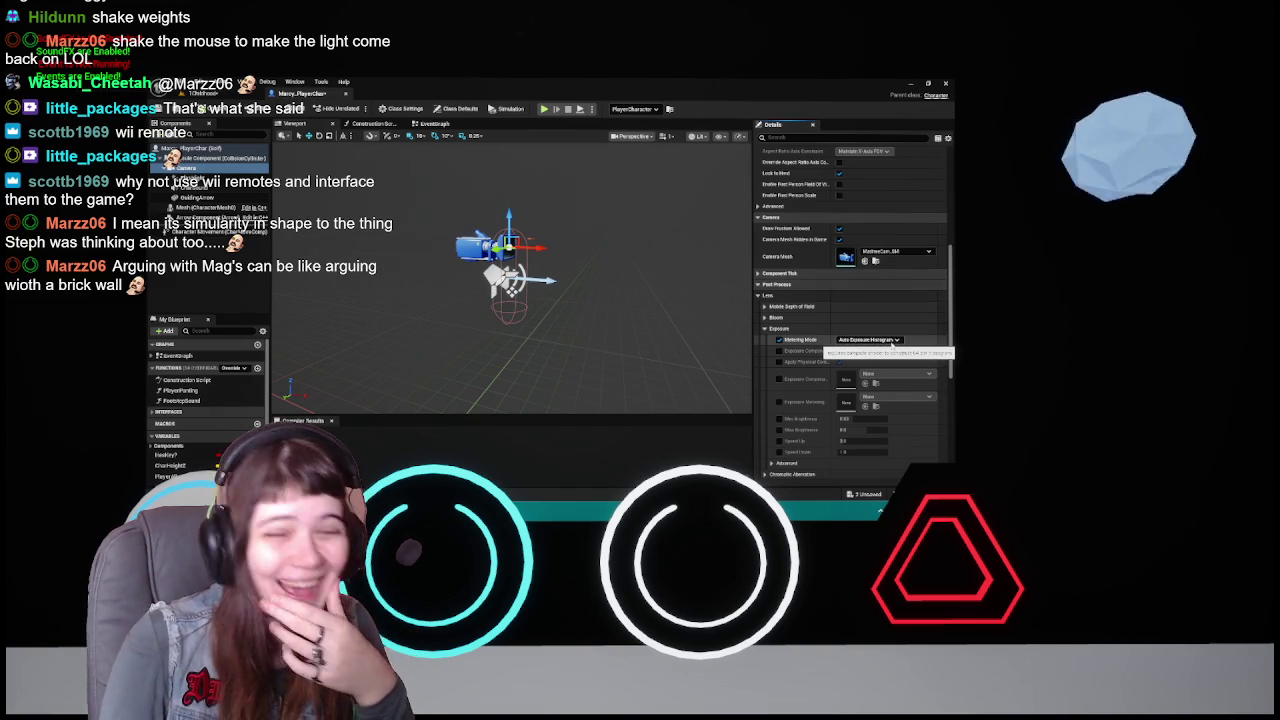
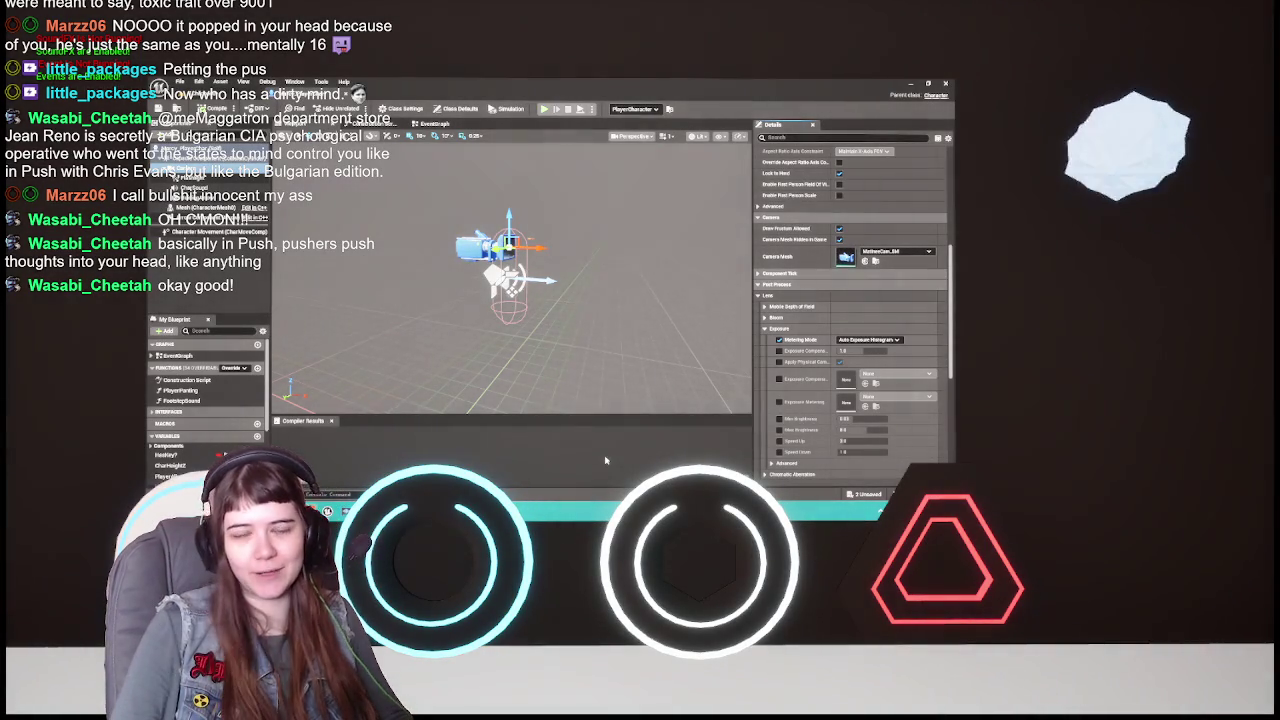
- Deselect the camera component and switch back to the PlayerCharacter Blueprint
left_click(171, 290)
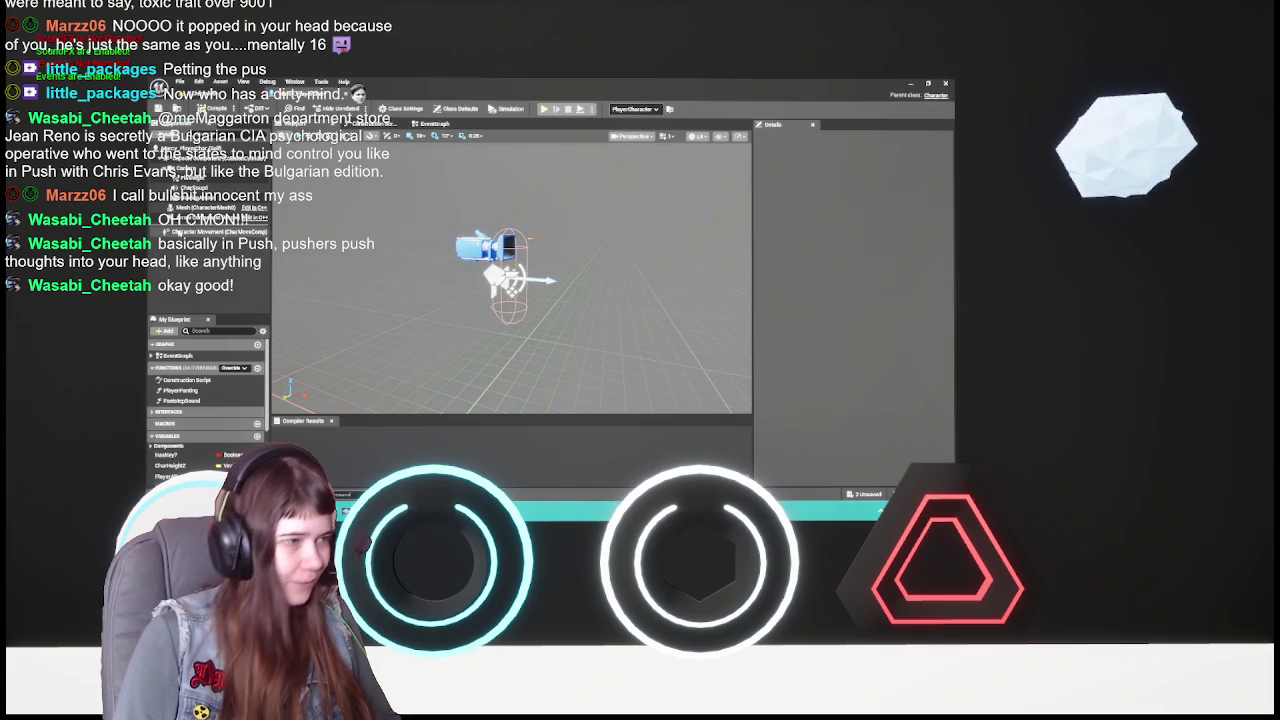
key("alt+Tab")
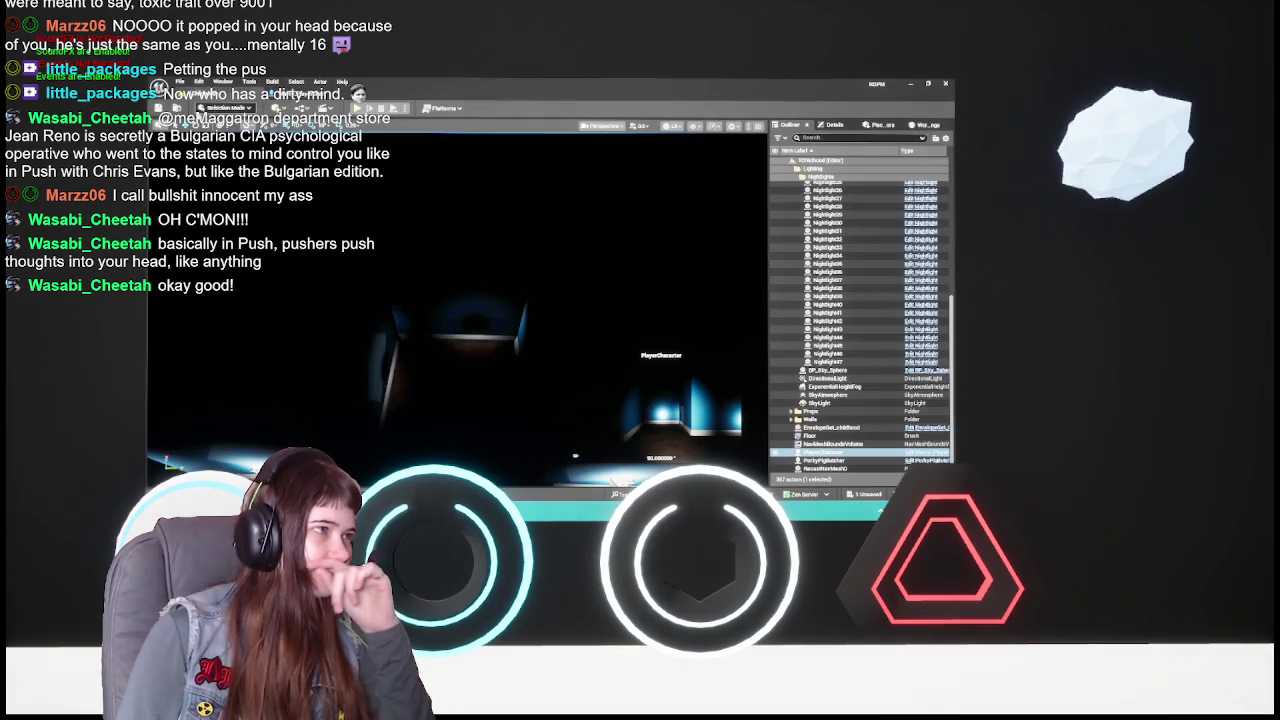
key("alt+Tab")
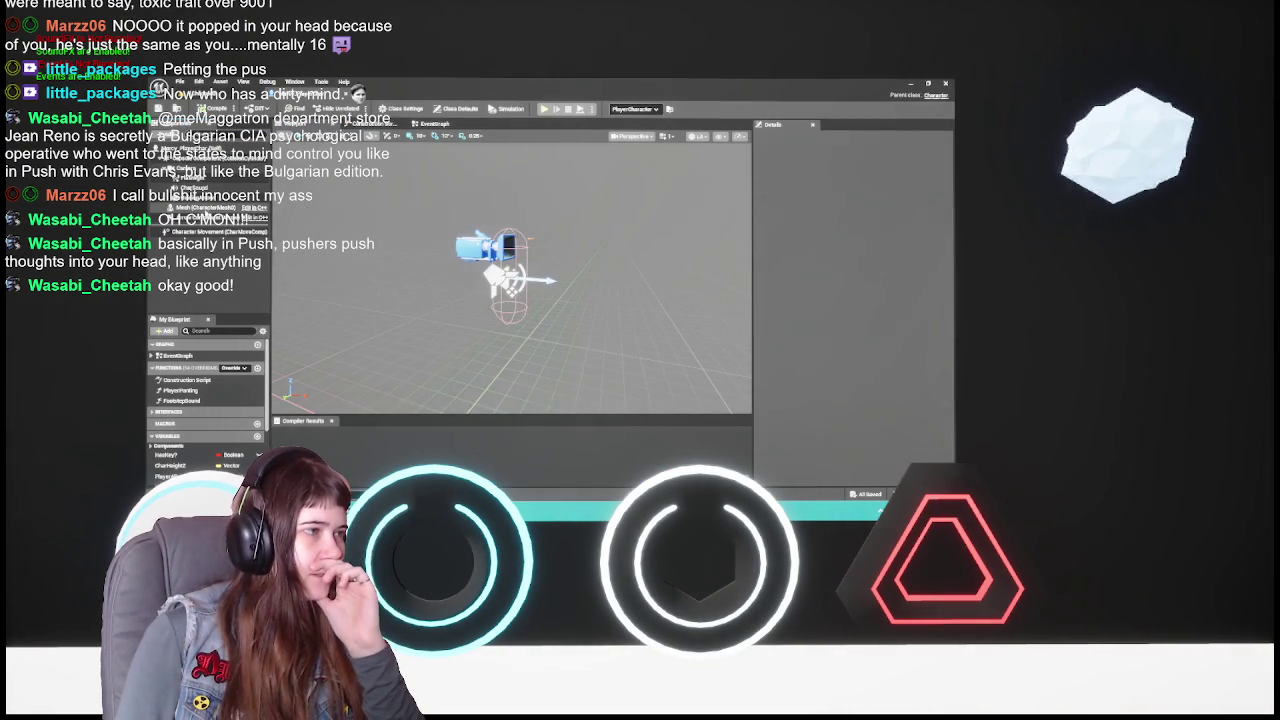
- Set the camera's exposure Metering Mode to Manual and enable the Exposure Compensation override
left_click(195, 157)
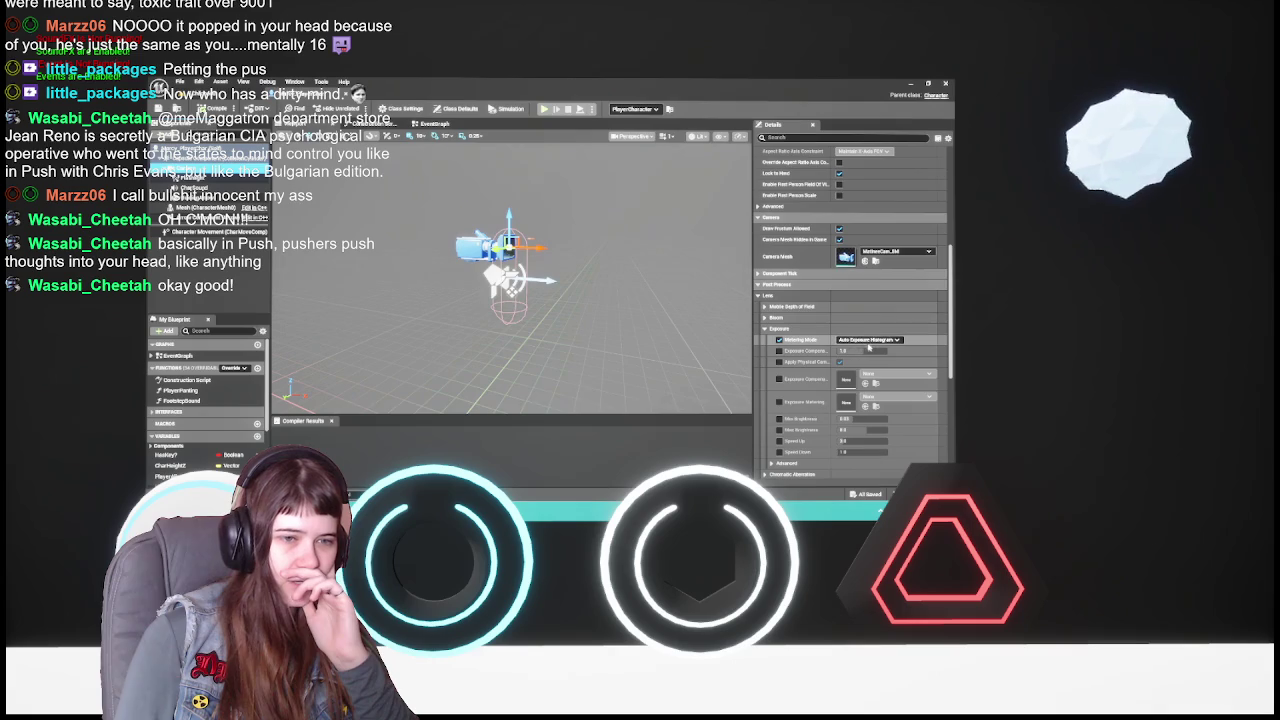
left_click(868, 340)
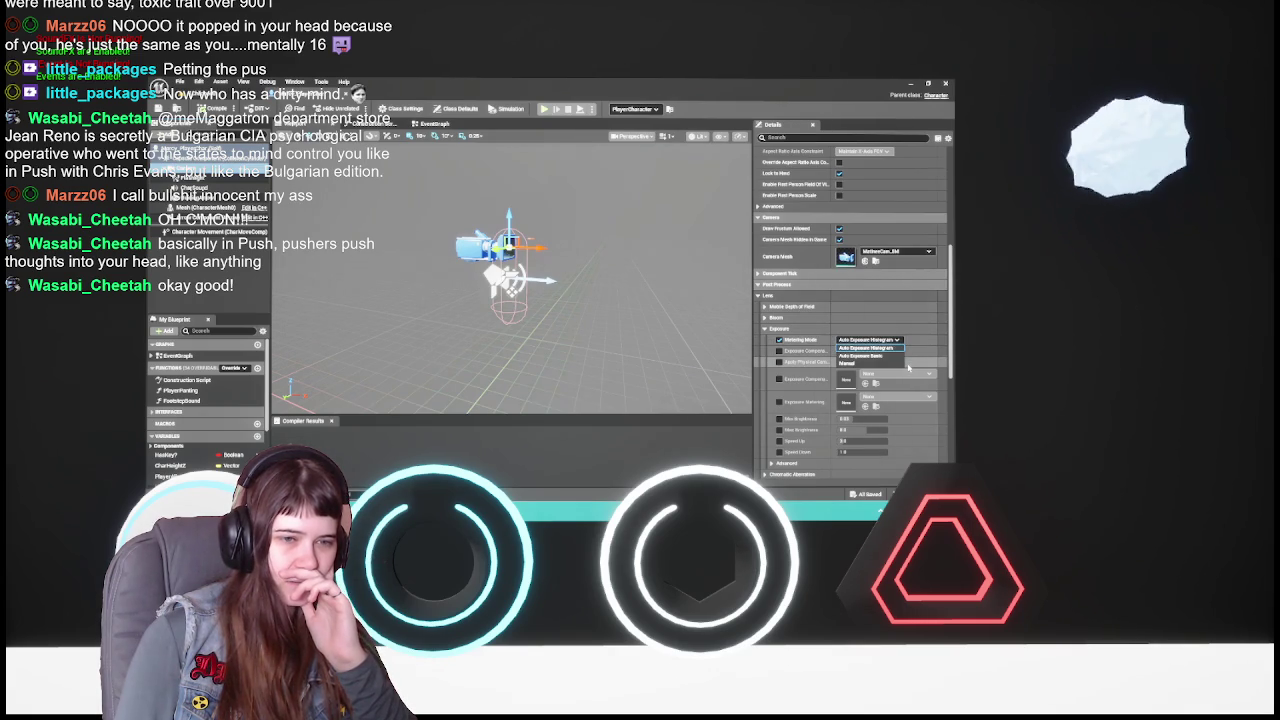
left_click(884, 364)
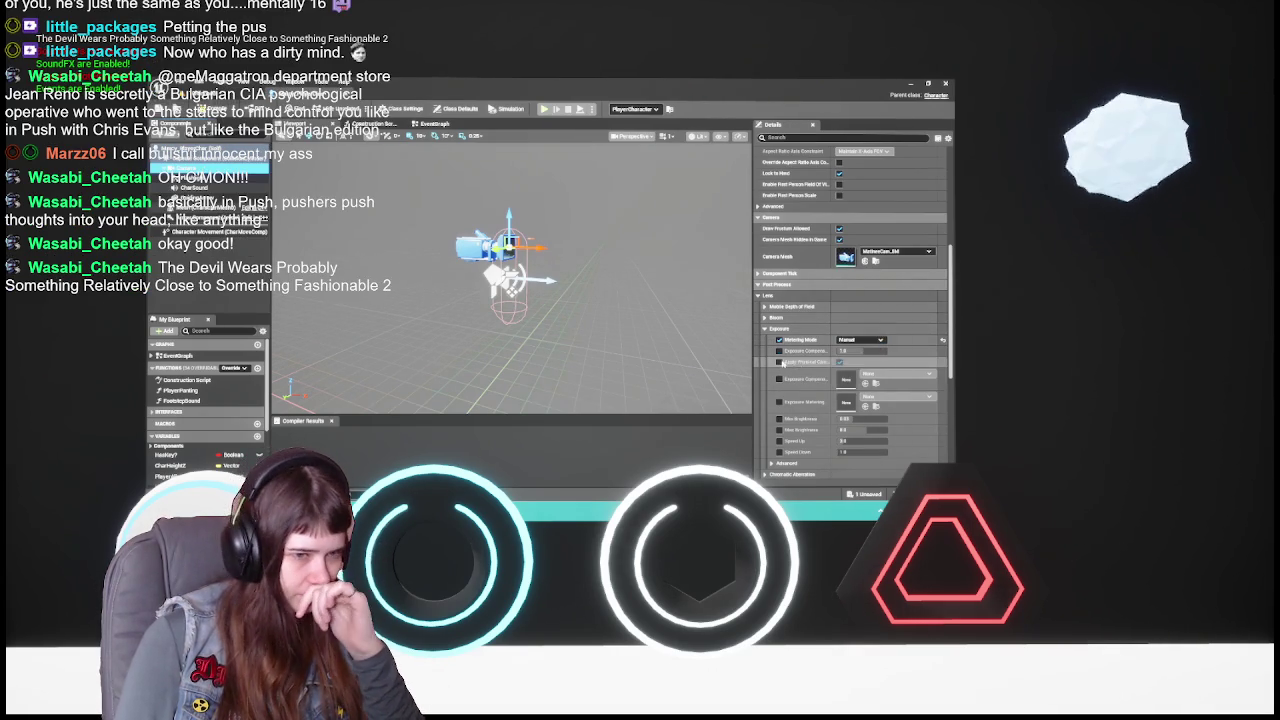
left_click(779, 352)
left_click(779, 352)
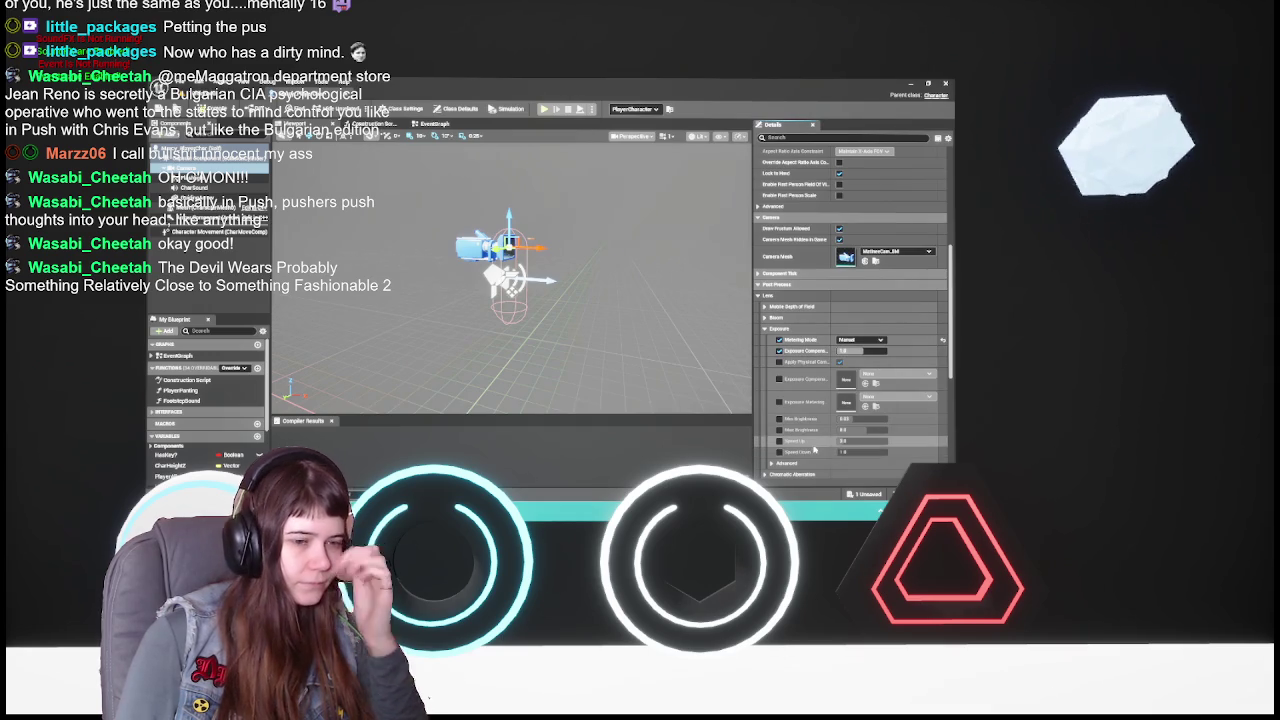
scroll(815, 448, "down", 3)
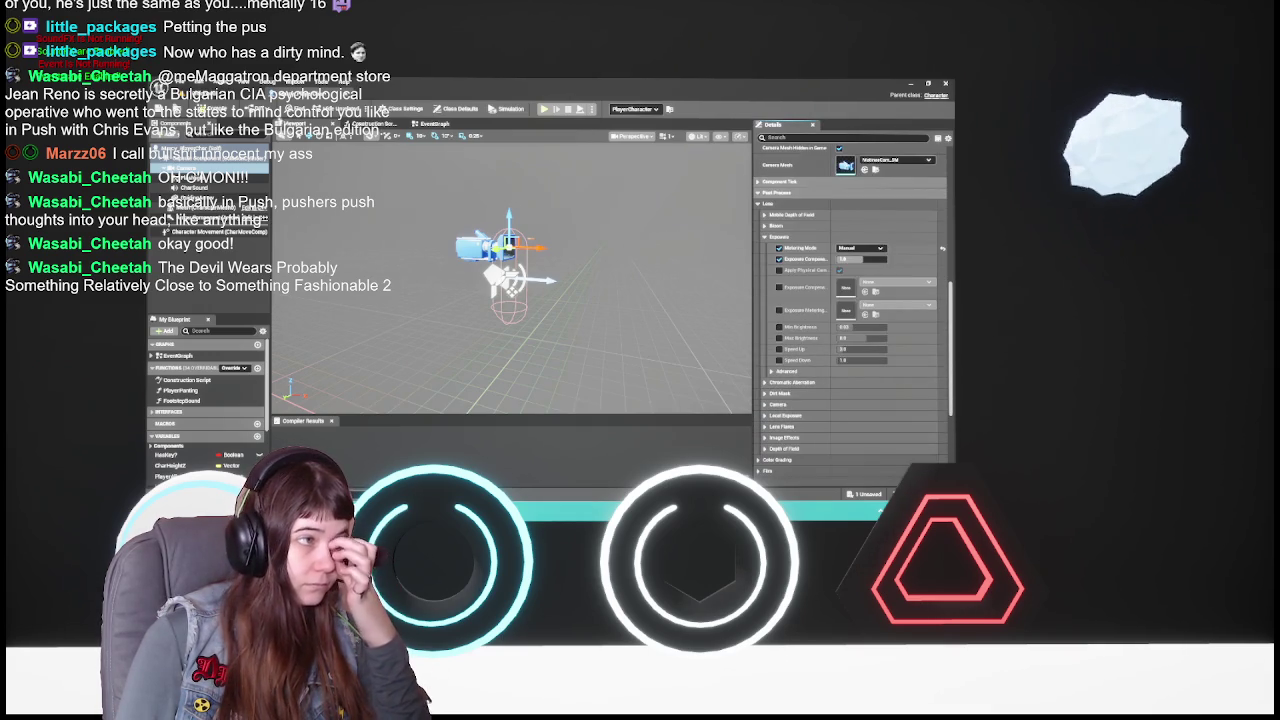
left_click(314, 102)
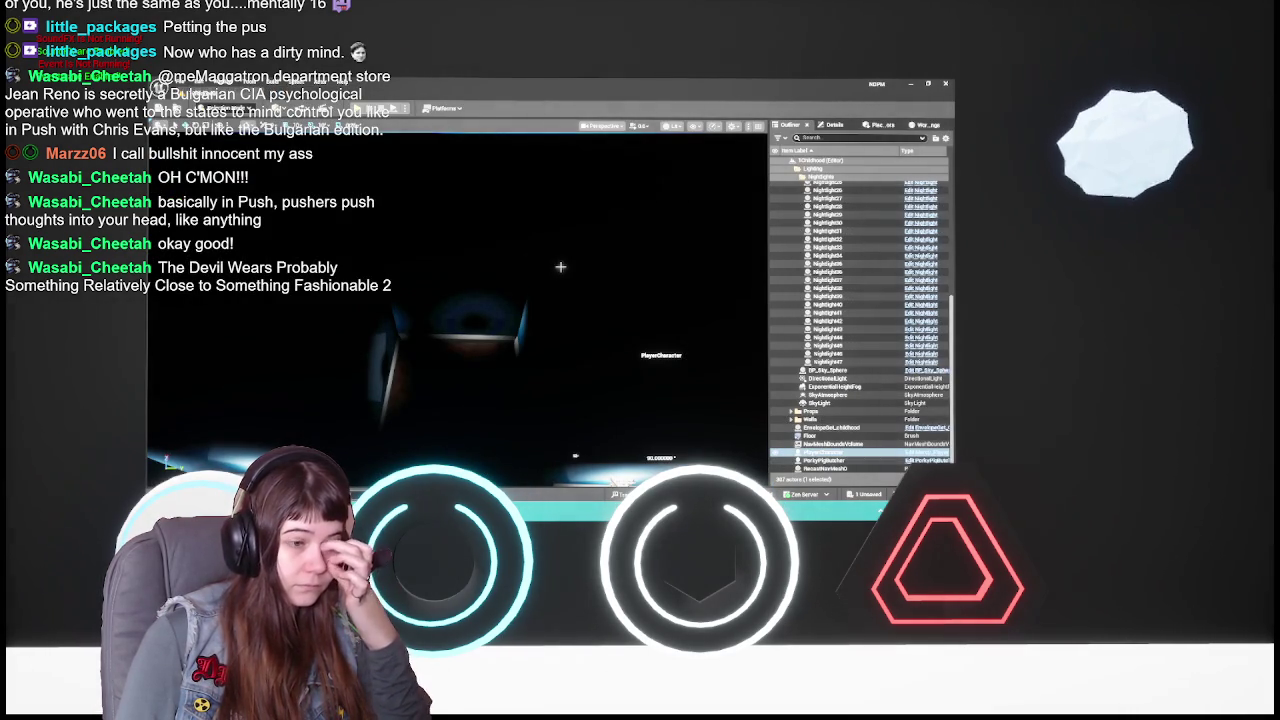
- Frame the blue-lit walls, save the level with Ctrl+S, and start a Play-in-Editor test
mouse_move(532, 313)
left_mouse_down()
mouse_move(400, 350)
mouse_move(380, 330)
left_mouse_up()
left_click_drag(590, 459, 590, 459)
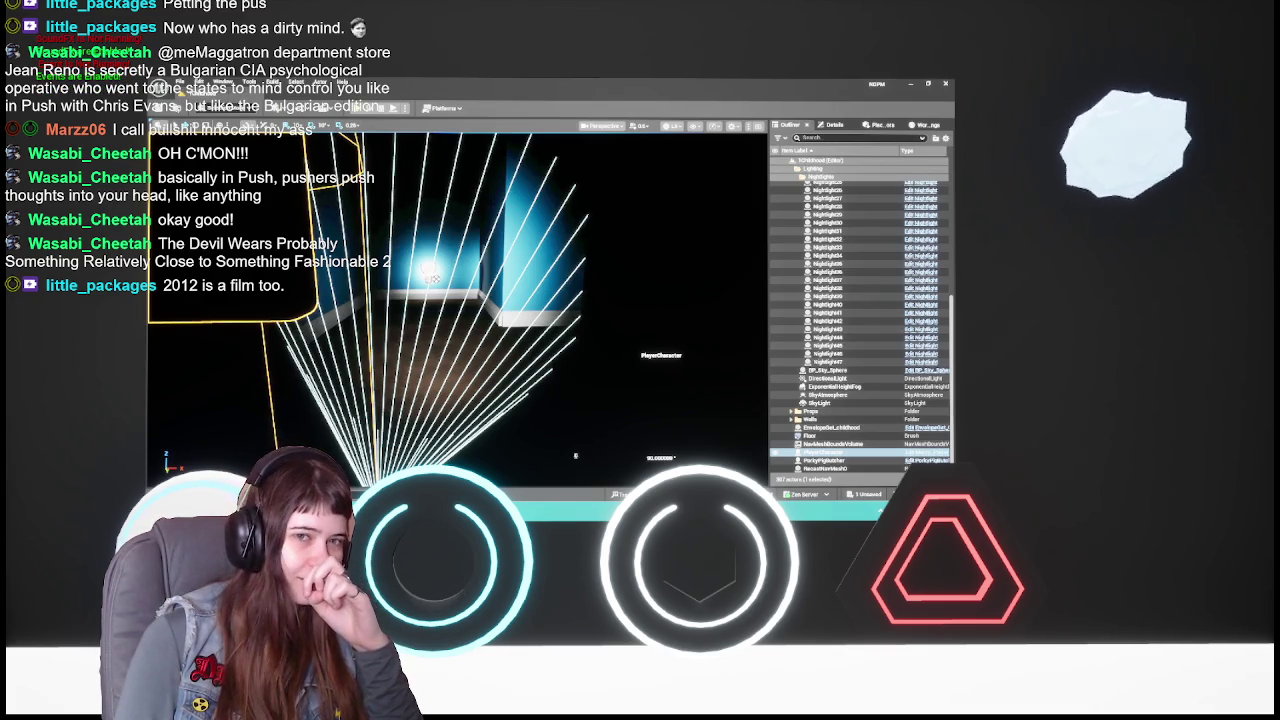
key("ctrl+s")
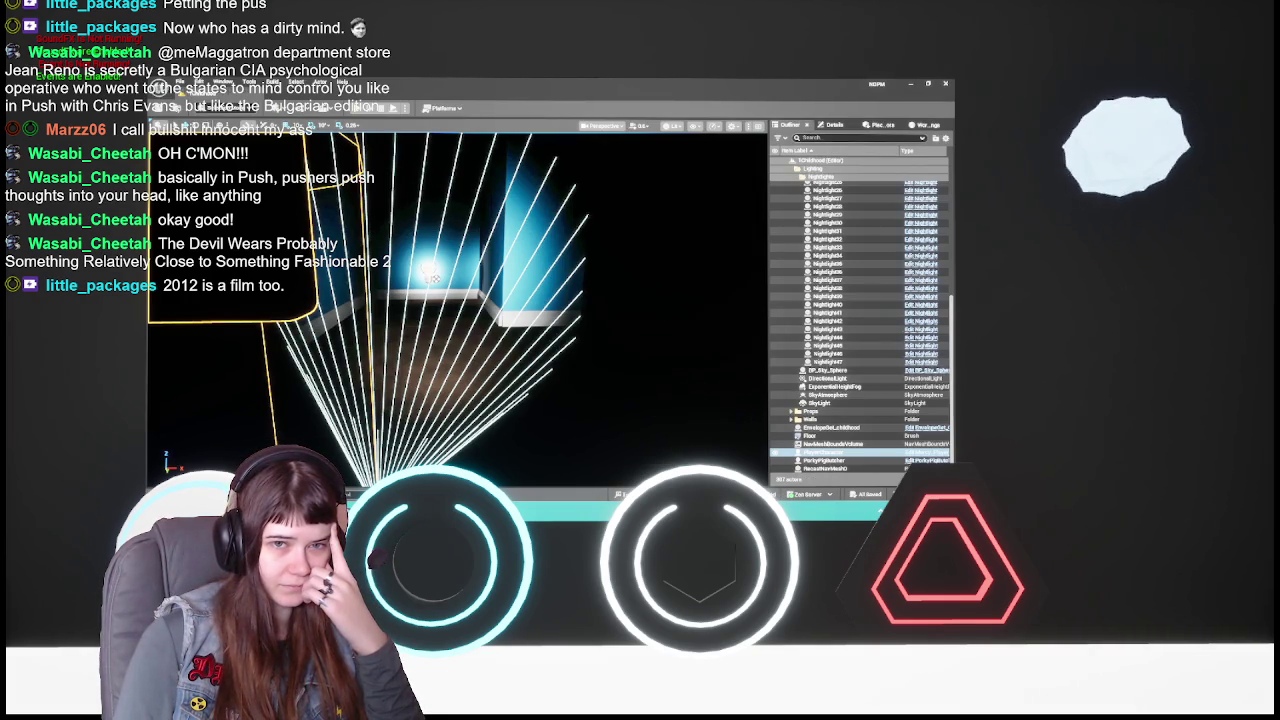
key("ctrl+s")
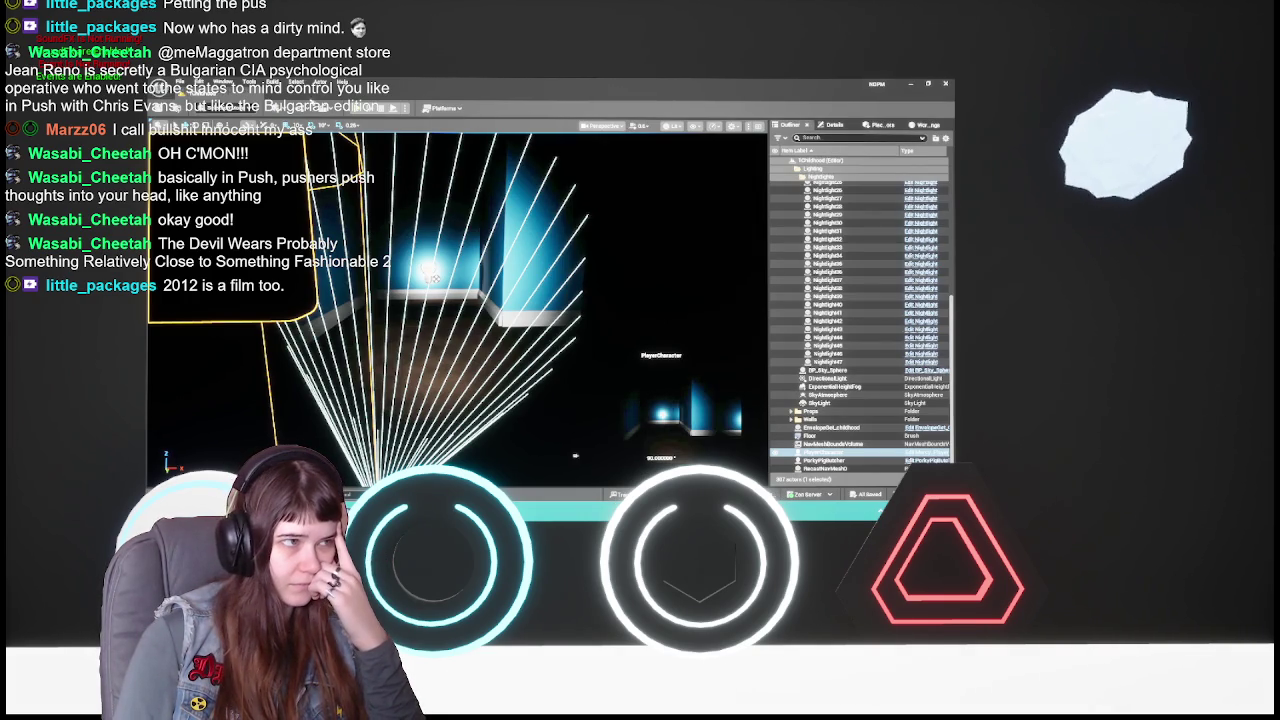
key("alt+p")
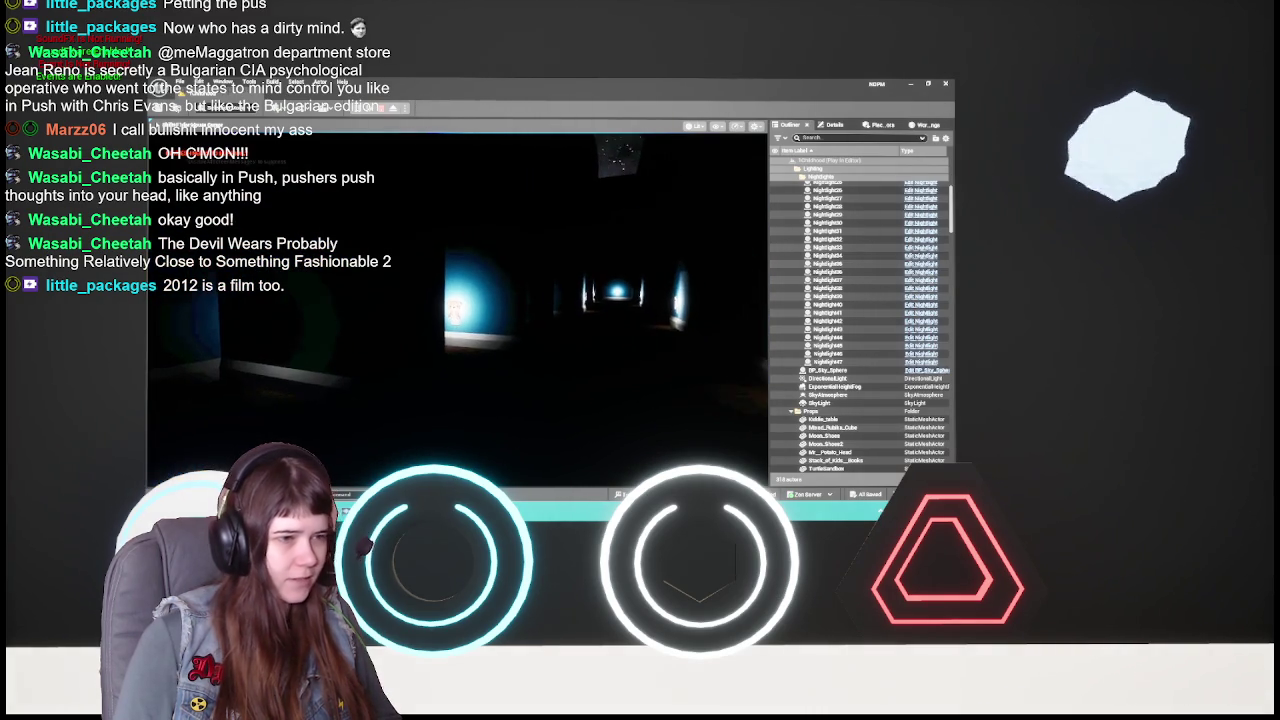
- Stop the play session, close the Message Log, and frame the spotlight's light cone
key("Escape")
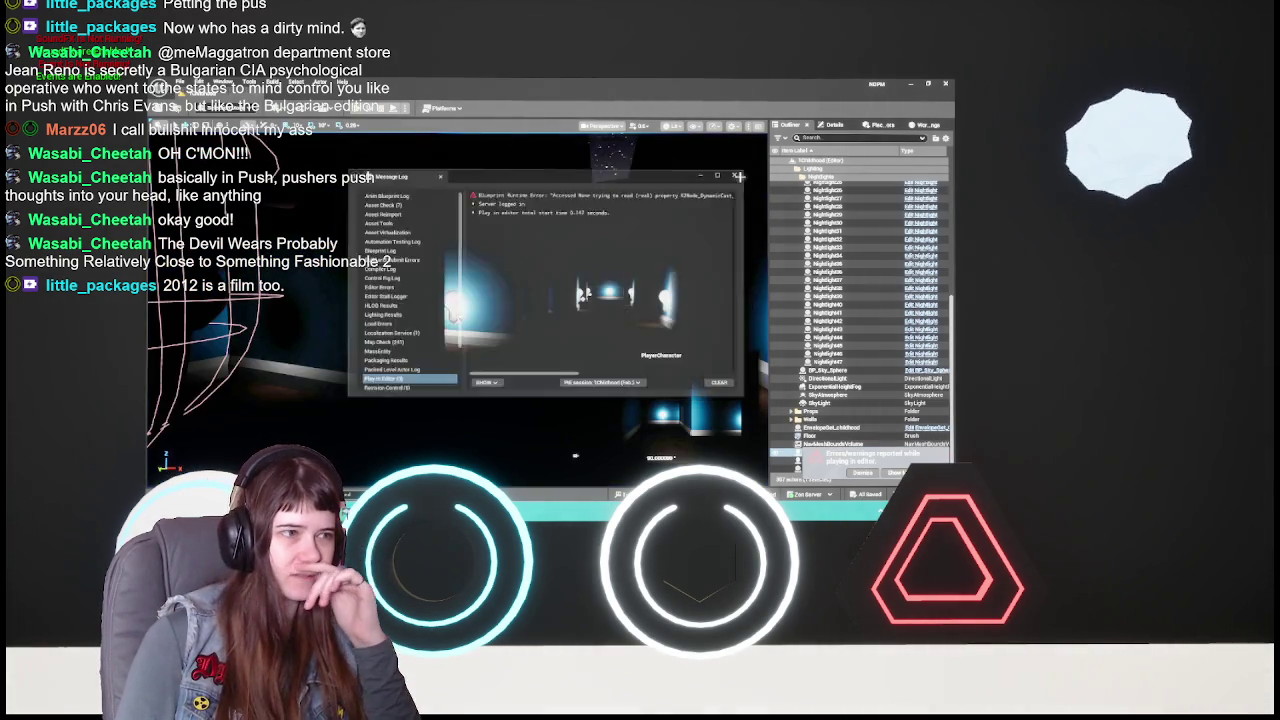
left_click(740, 171)
left_click_drag(352, 317, 388, 354)
left_click_drag(575, 456, 575, 456)
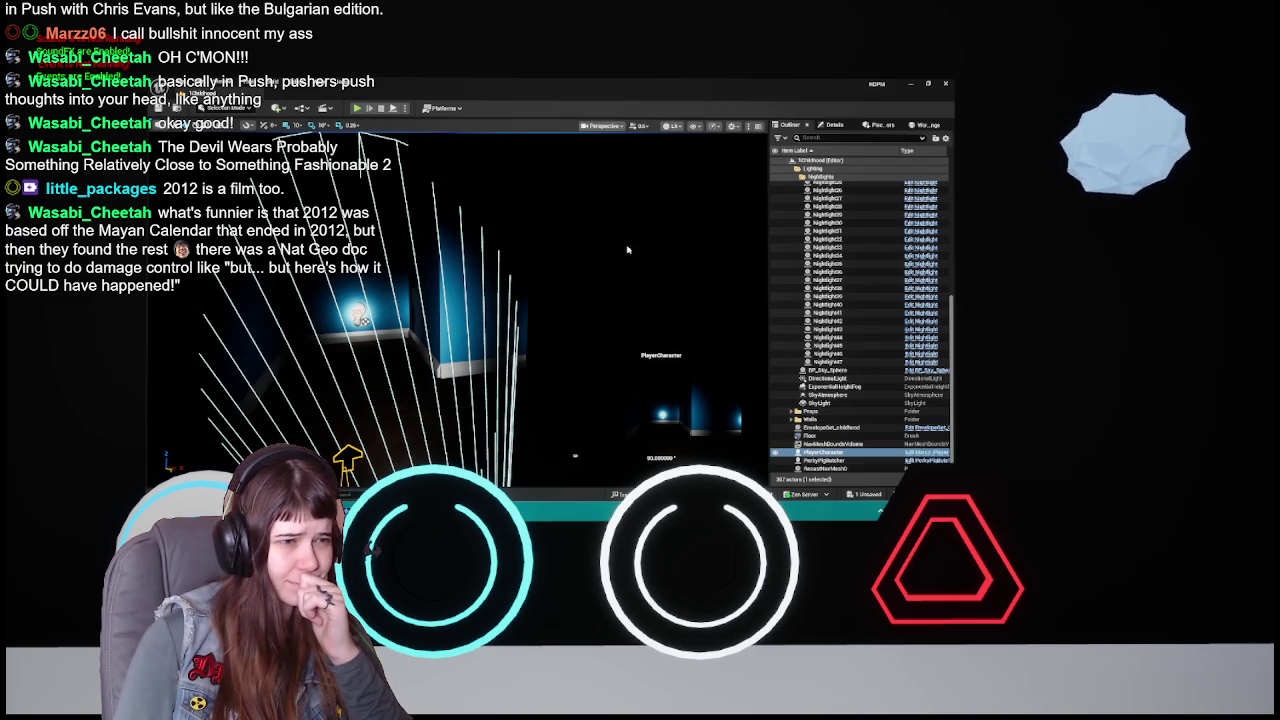
- Play-test the level, stop it, then play again with Alt+P to judge the darkness
key("alt+p")
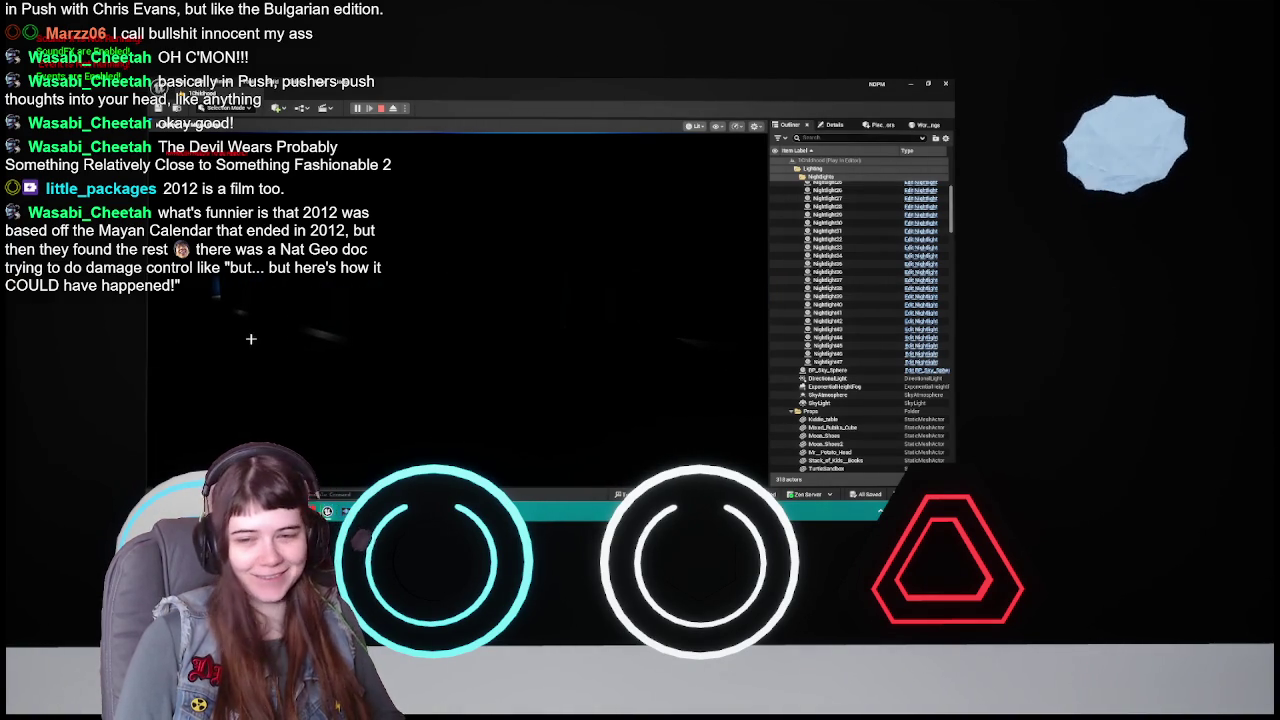
key("Escape")
key("Escape")
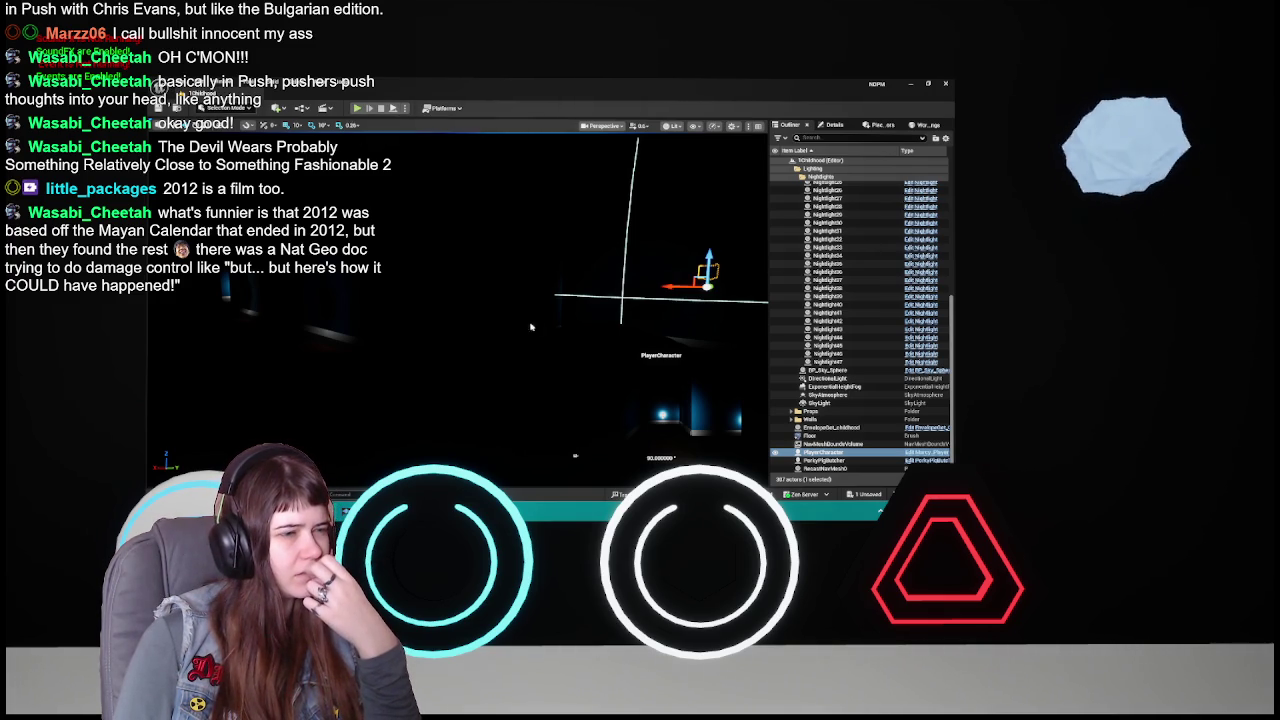
key("alt+p")
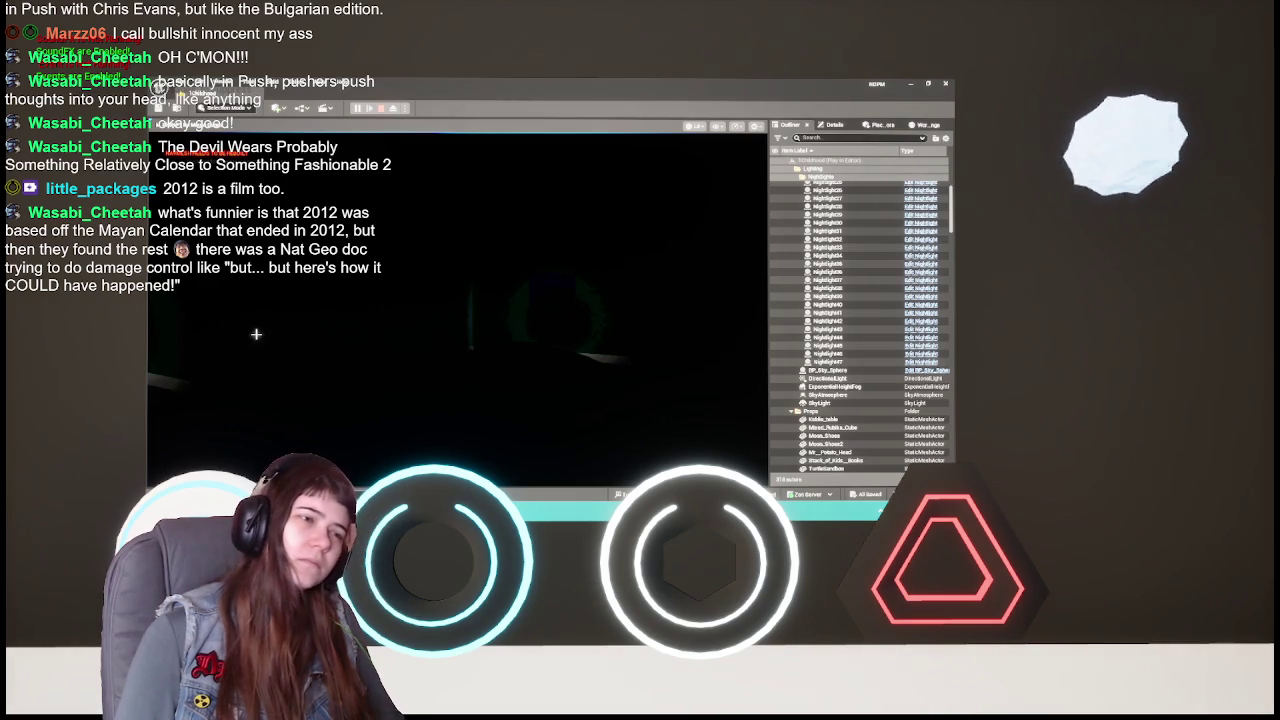
- Stop the play session and switch the viewport view mode to Lighting Only
key("Escape")
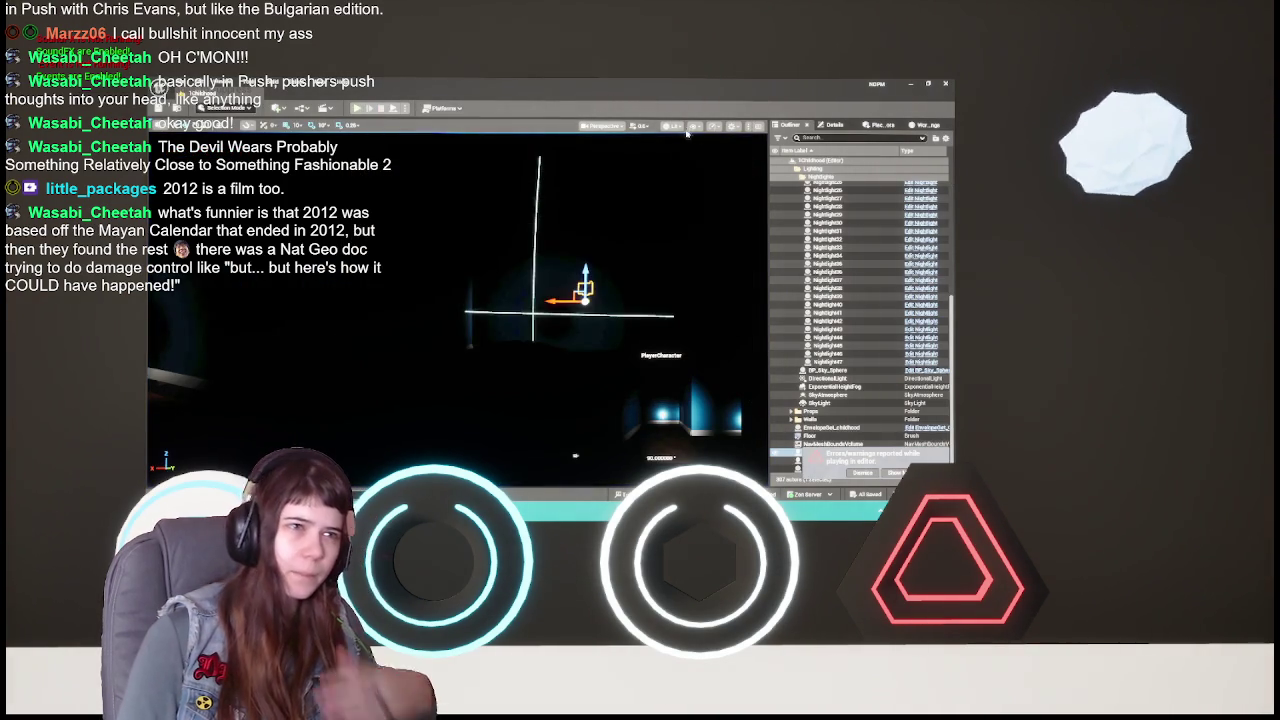
left_click(691, 127)
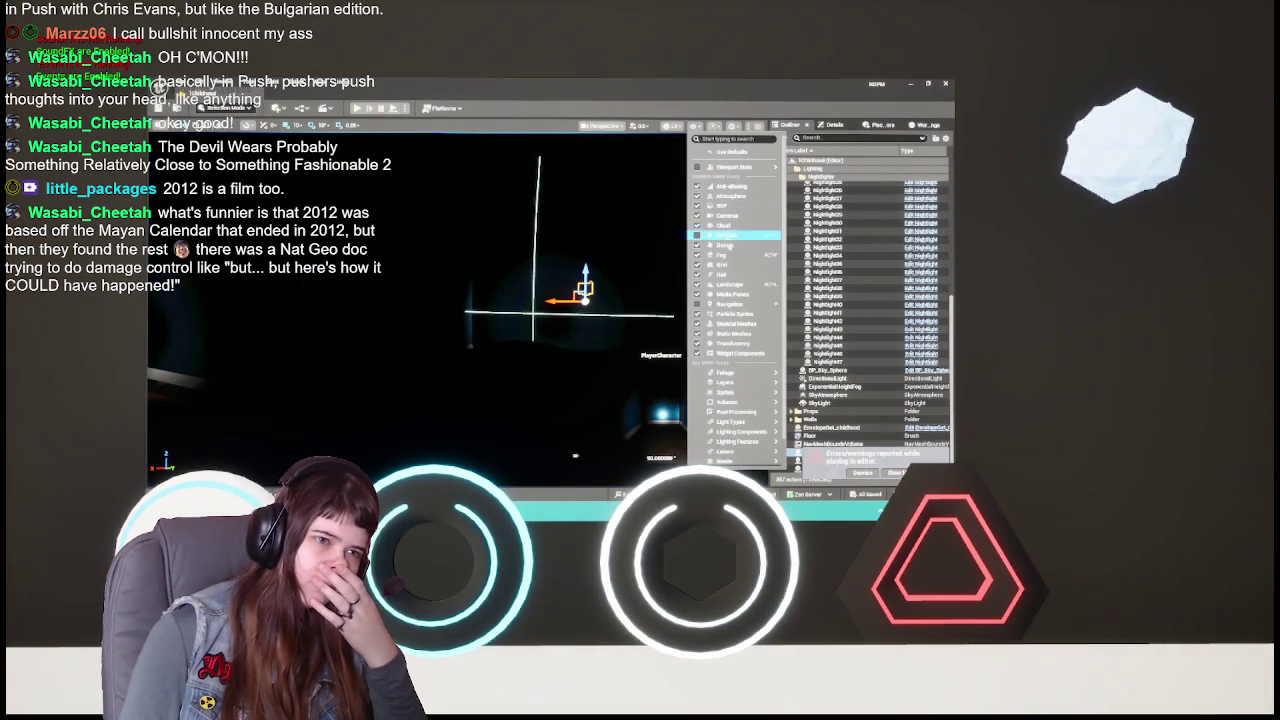
left_click(670, 125)
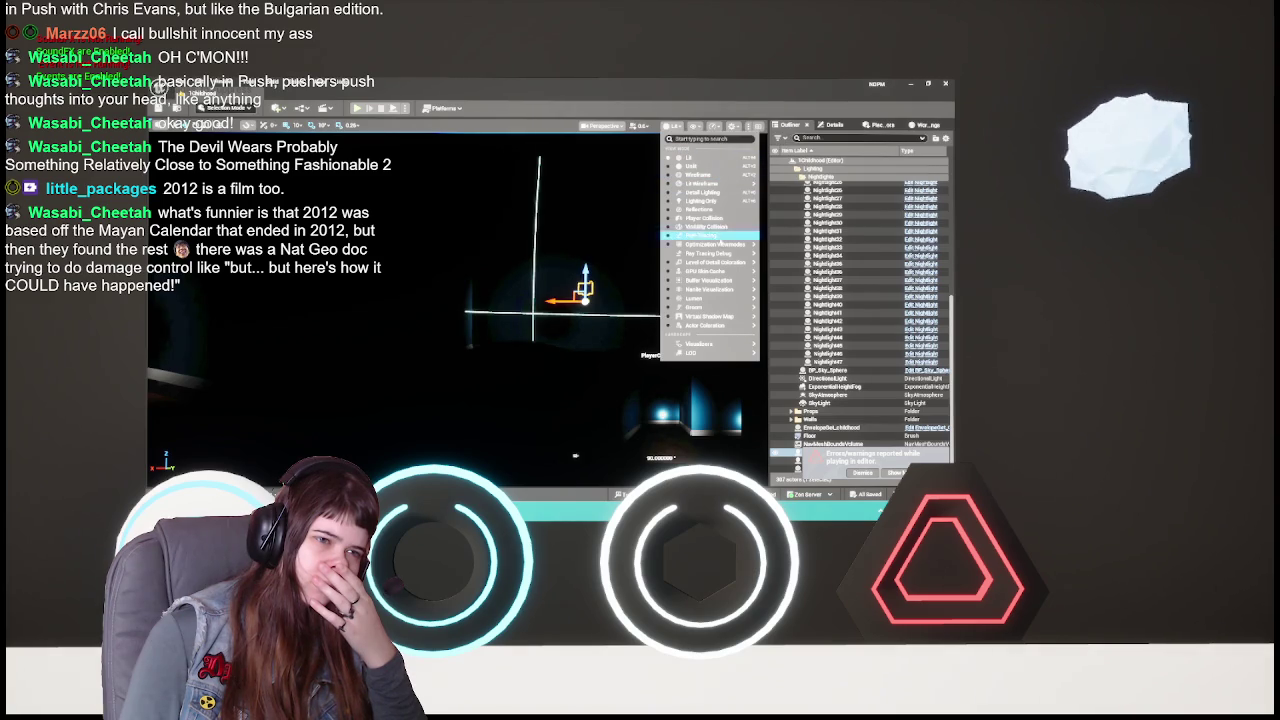
mouse_move(738, 264)
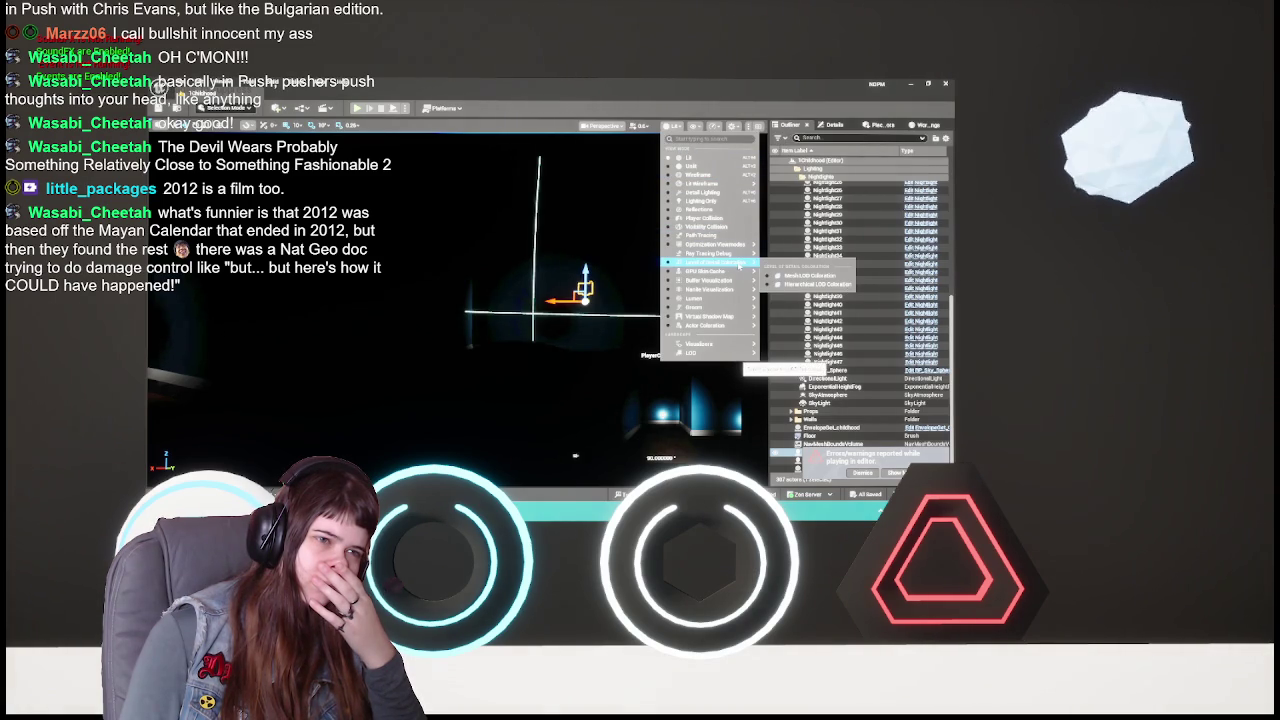
mouse_move(733, 299)
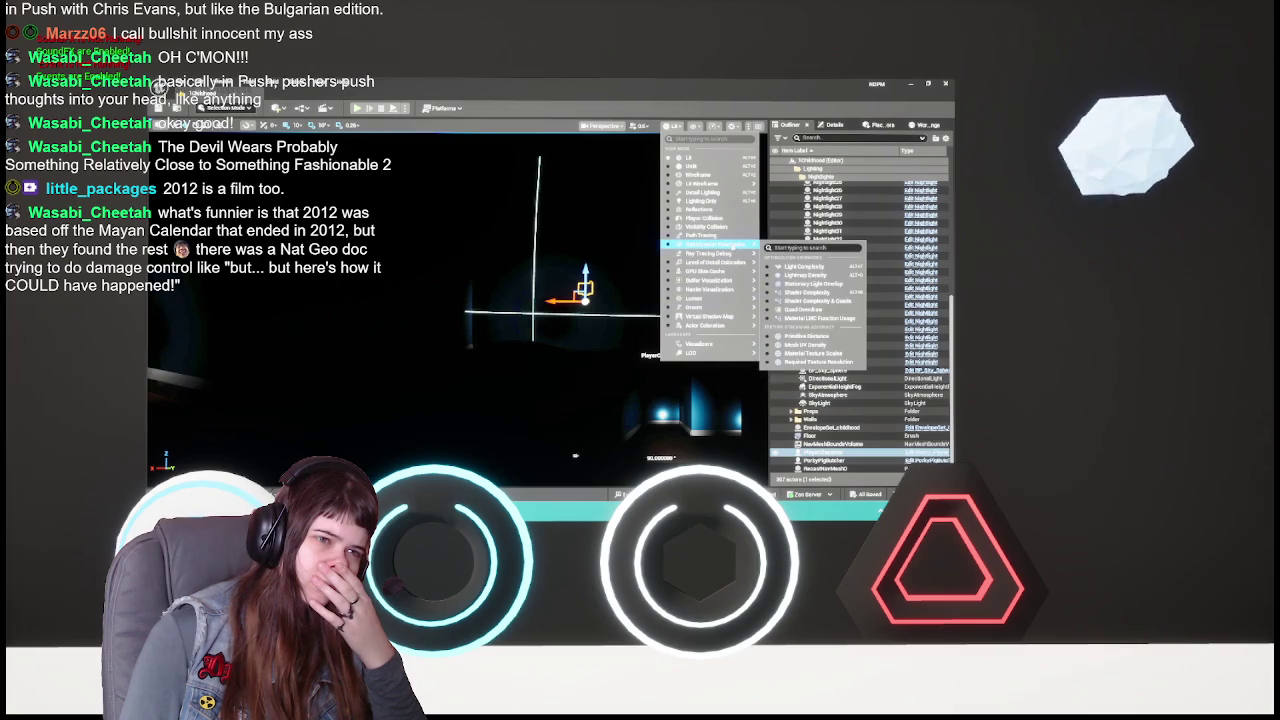
left_click(715, 200)
mouse_move(518, 303)
left_mouse_down()
mouse_move(183, 270)
mouse_move(375, 298)
mouse_move(315, 294)
left_mouse_up()
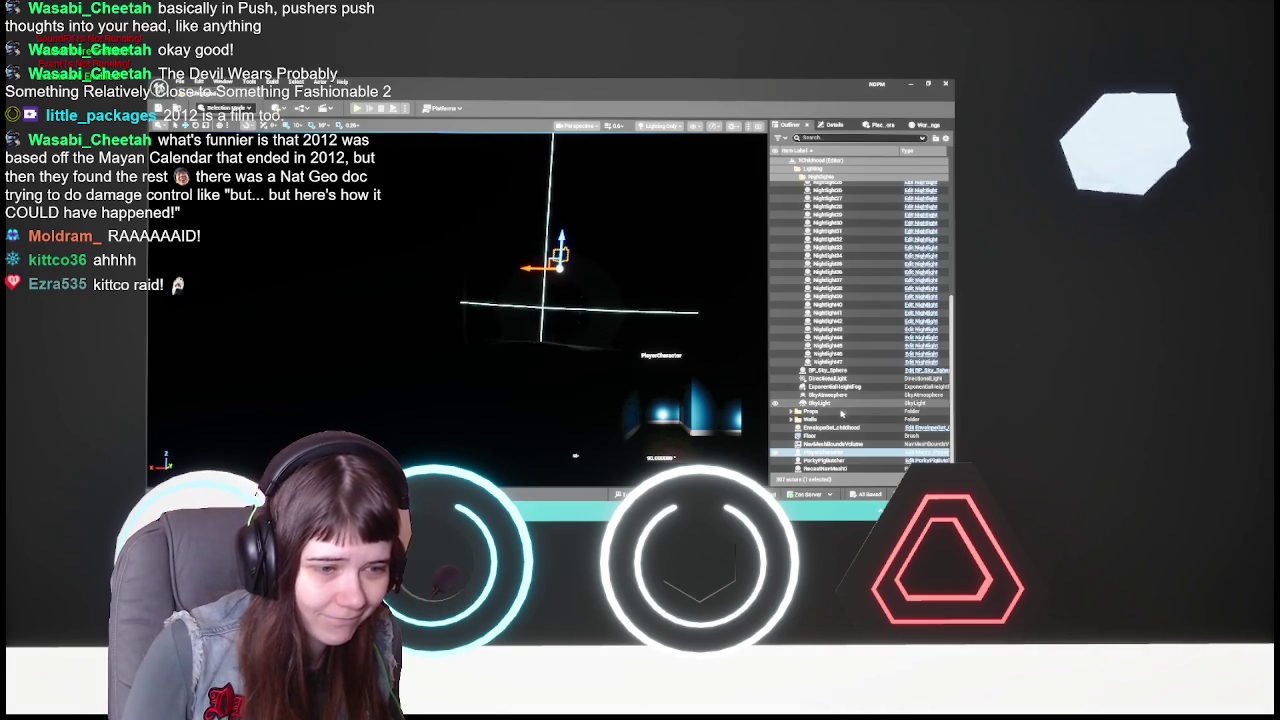
- Collapse the NightLights, Endgoal and Lighting folders in the Outliner and select PlayerCharacter
scroll(860, 300, "up", 5)
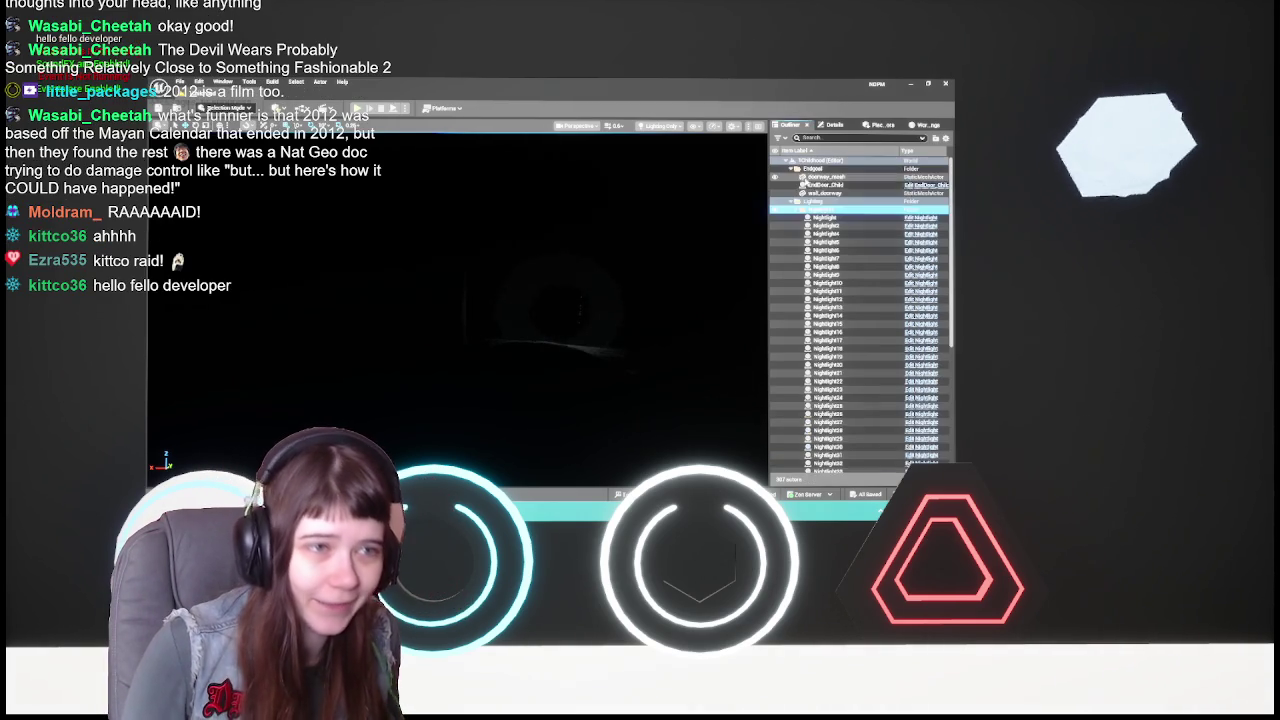
left_click(795, 209)
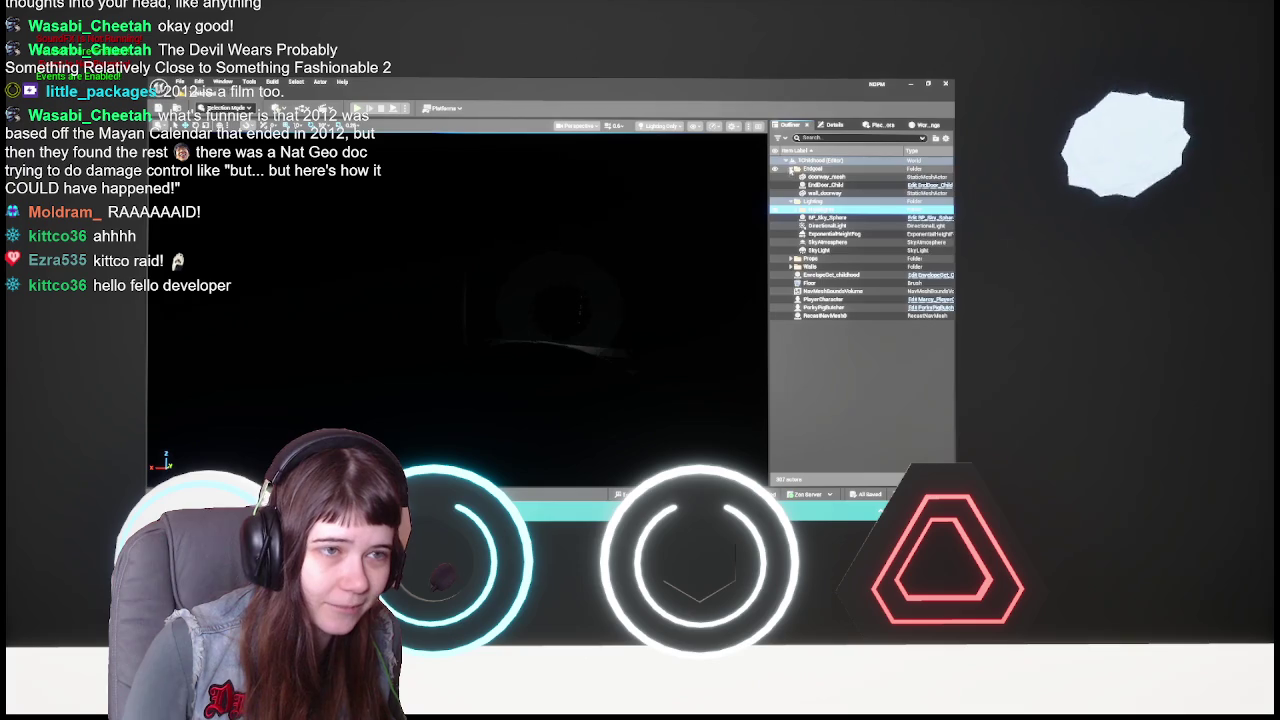
left_click(791, 168)
left_click(791, 177)
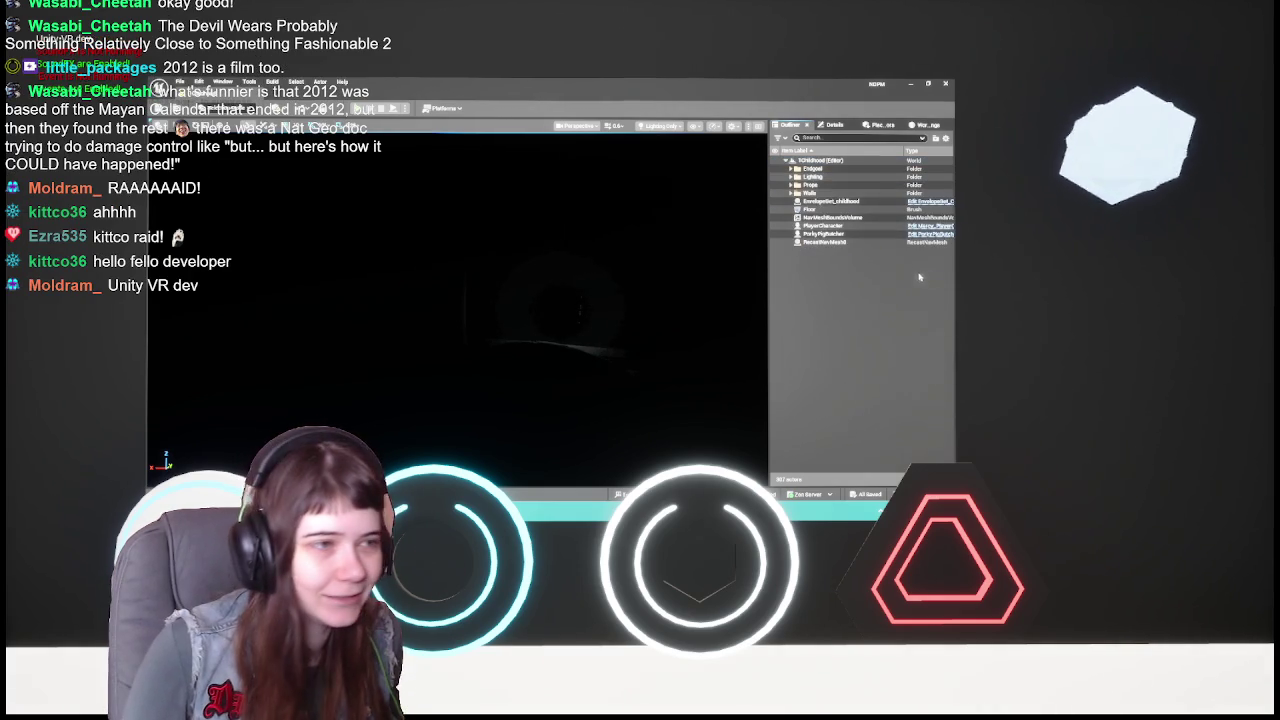
left_click(845, 227)
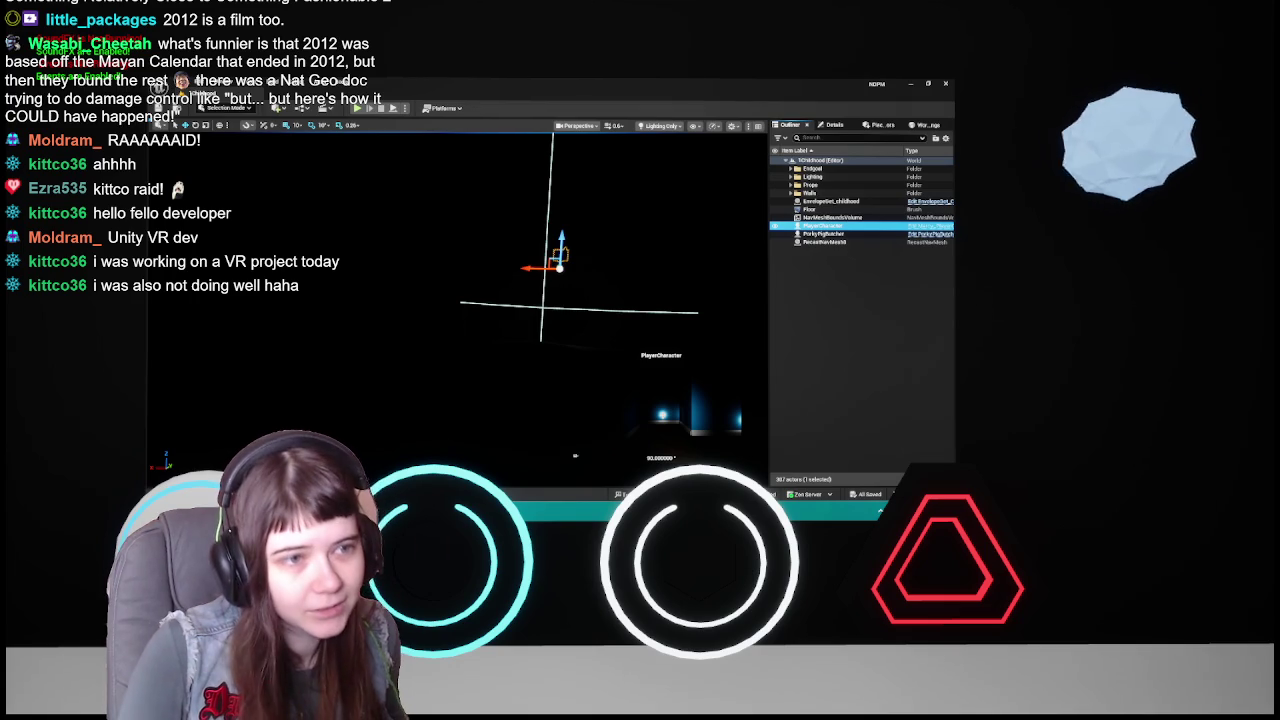
- Deselect PlayerCharacter and bring up the Marcy_PlayerChar Blueprint to view its camera exposure settings
left_click(886, 403)
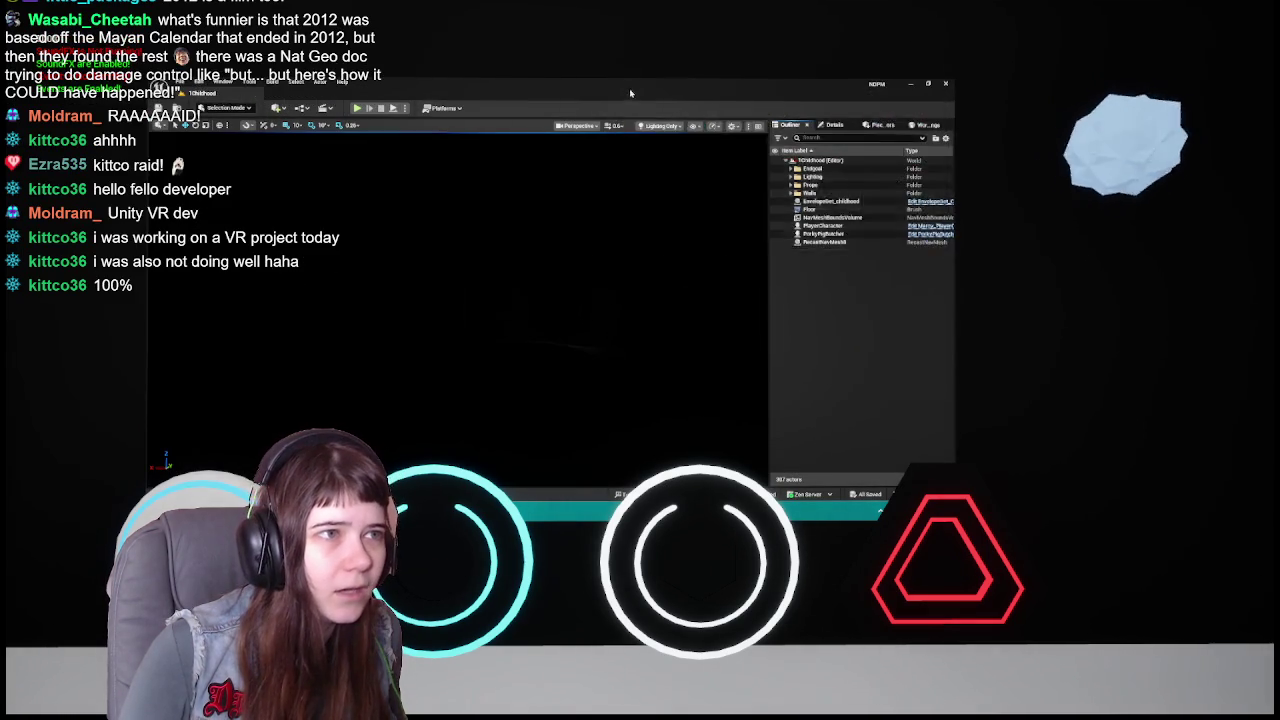
left_click(629, 88)
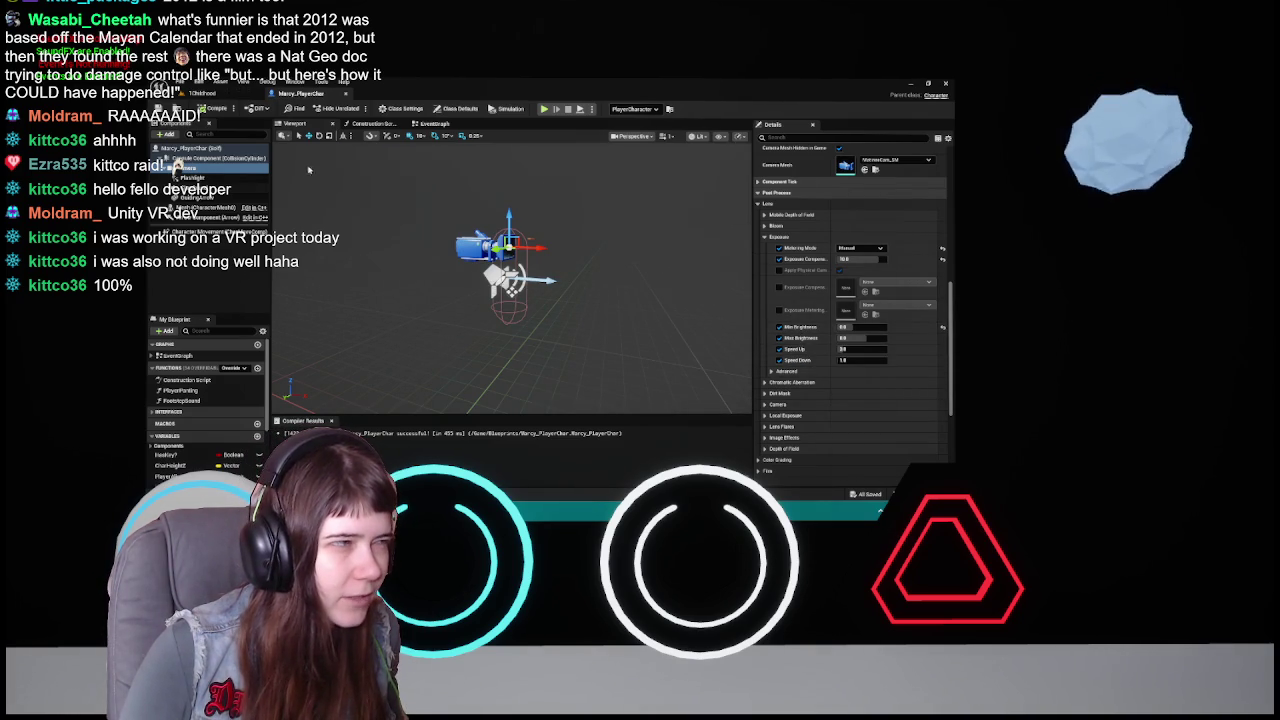
- Close the Marcy_PlayerChar Blueprint and fly the view toward the lit corridor
left_click(345, 93)
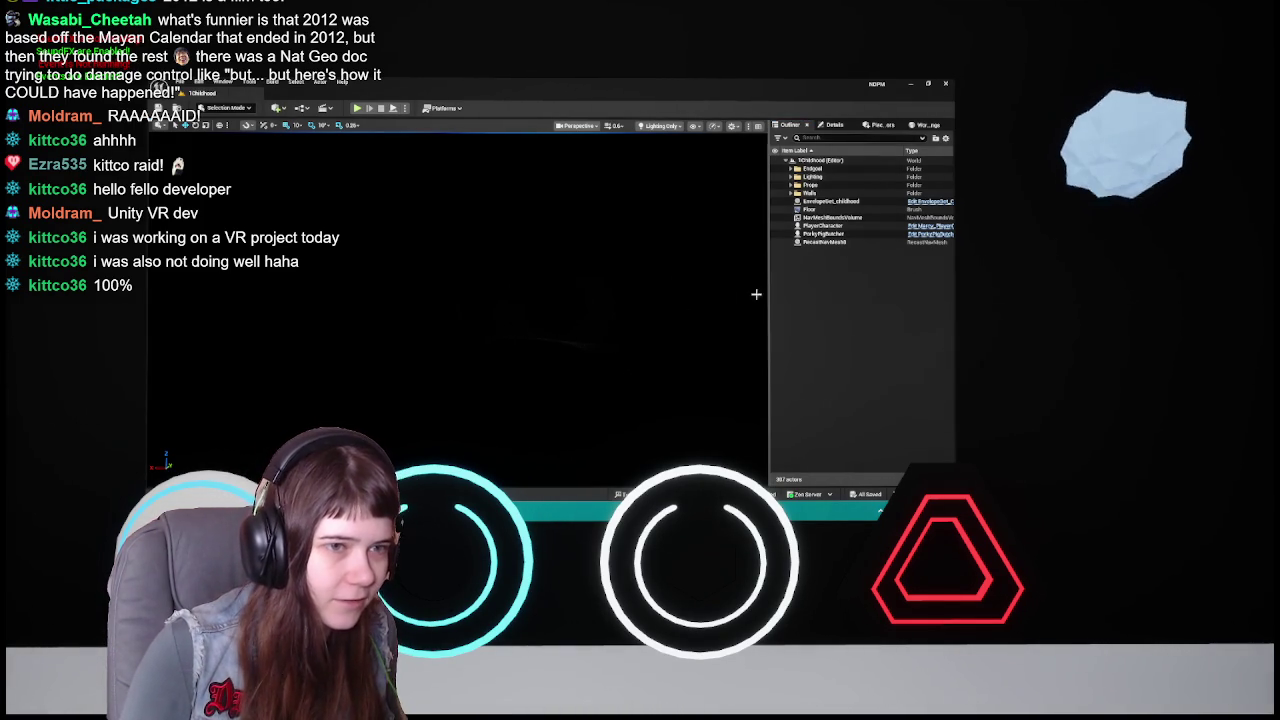
left_click(527, 372)
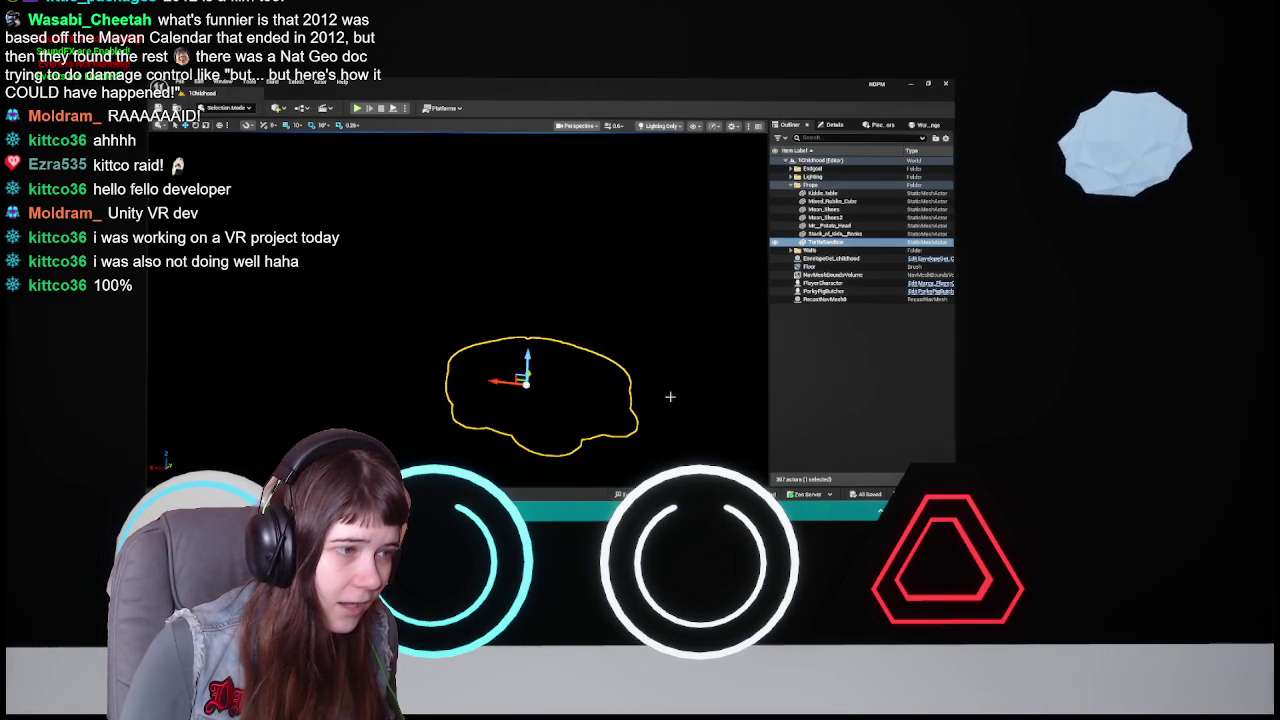
left_click(861, 401)
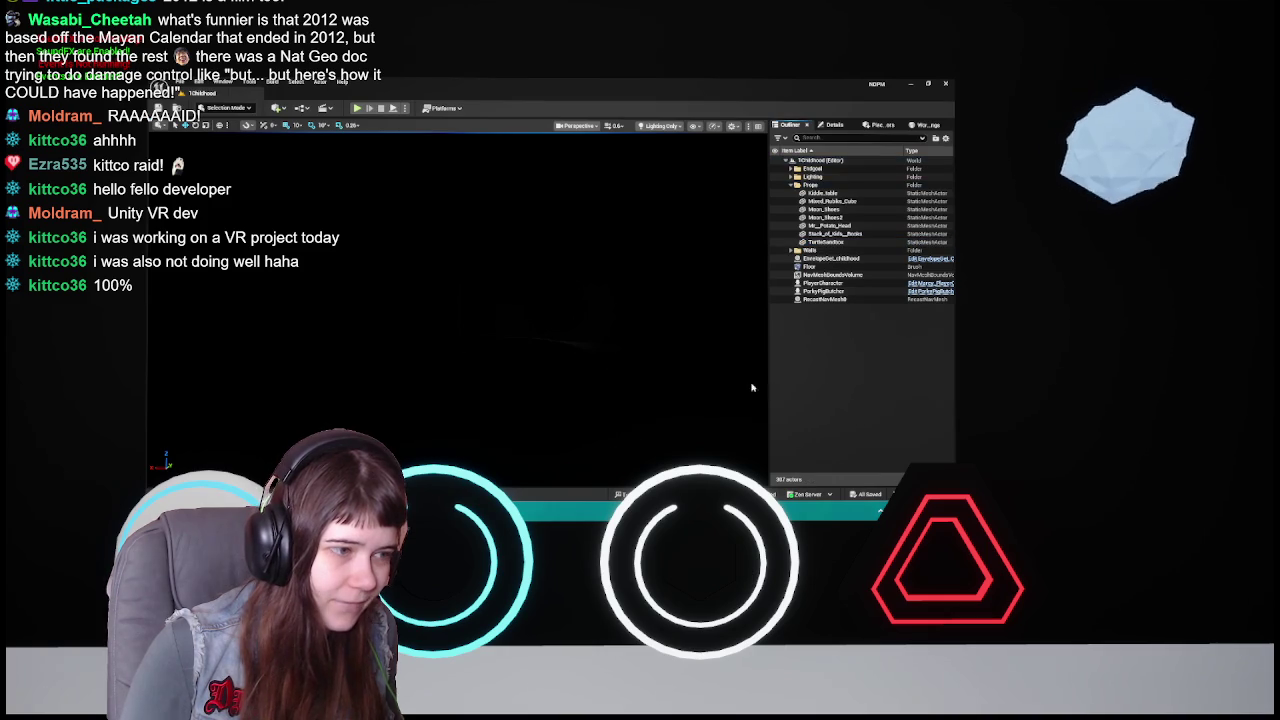
left_click_drag(590, 265, 583, 222)
- Set the viewport view mode from Lighting Only back to Lit and select PlayerCharacter
left_click(665, 125)
left_click(670, 158)
left_click_drag(186, 329, 186, 329)
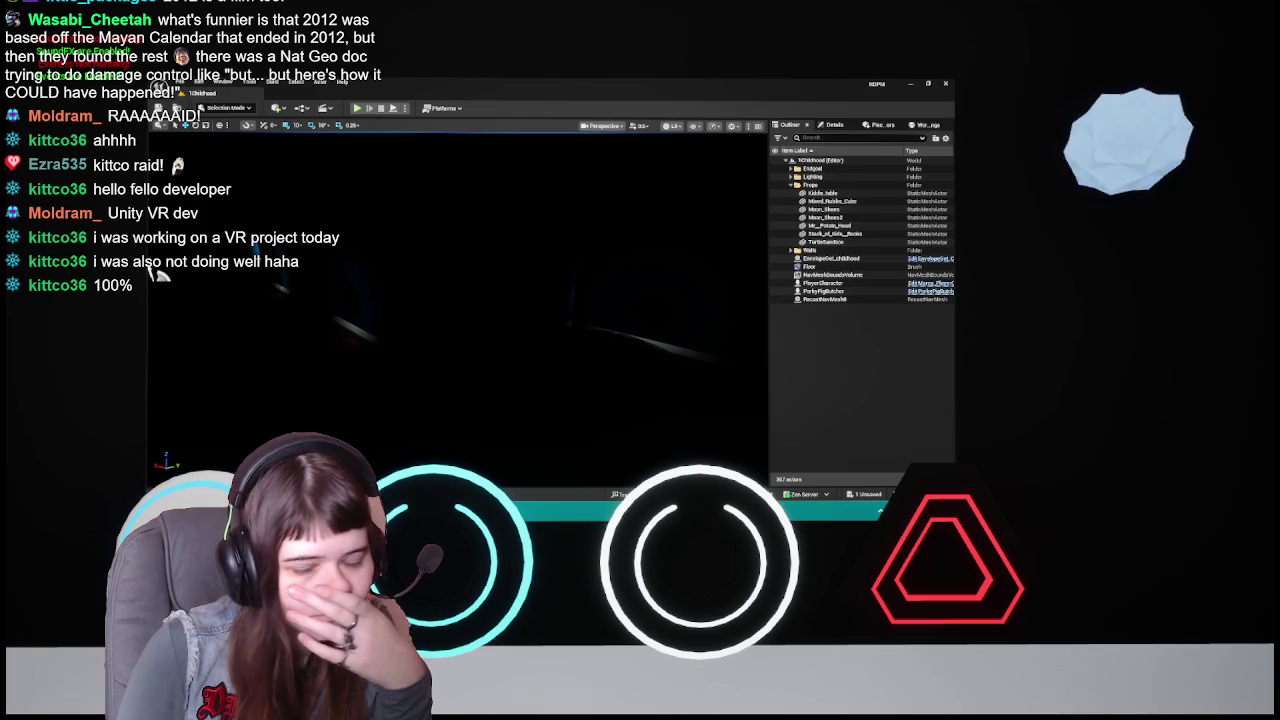
left_click(860, 283)
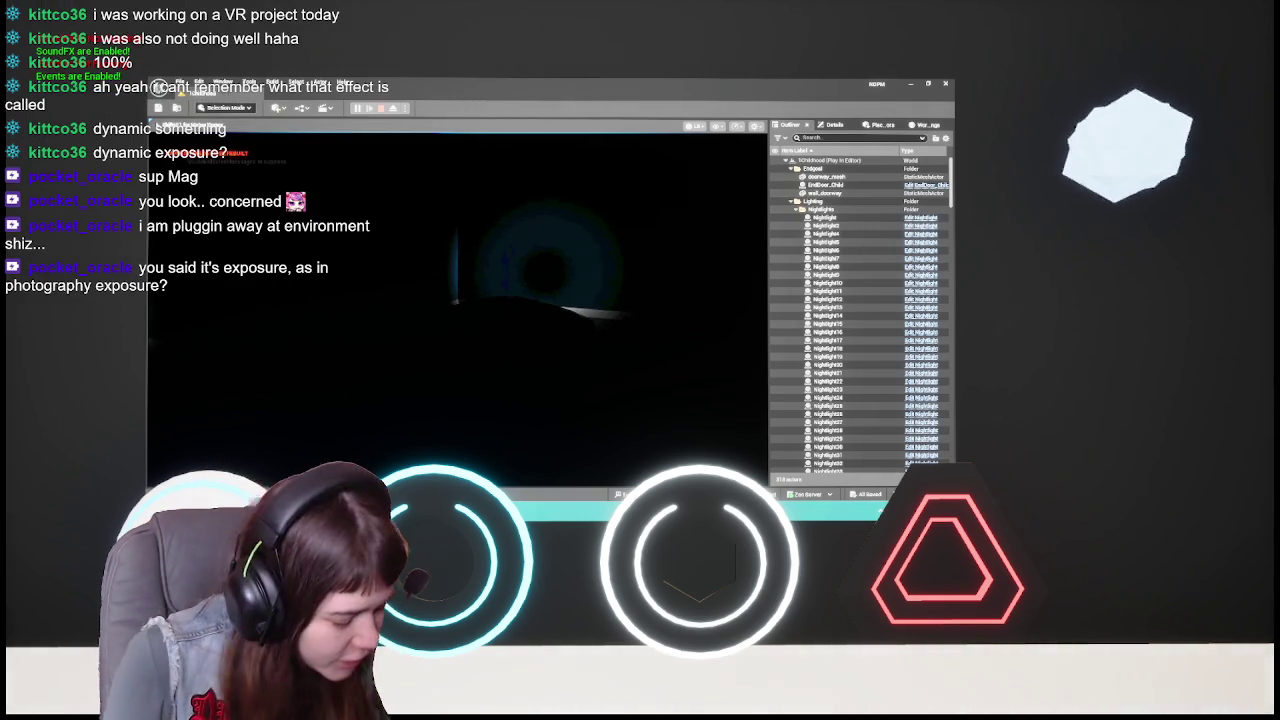
- Stop Play-in-Editor, close the Message Log, then select and deselect PlayerCharacter
key("Escape")
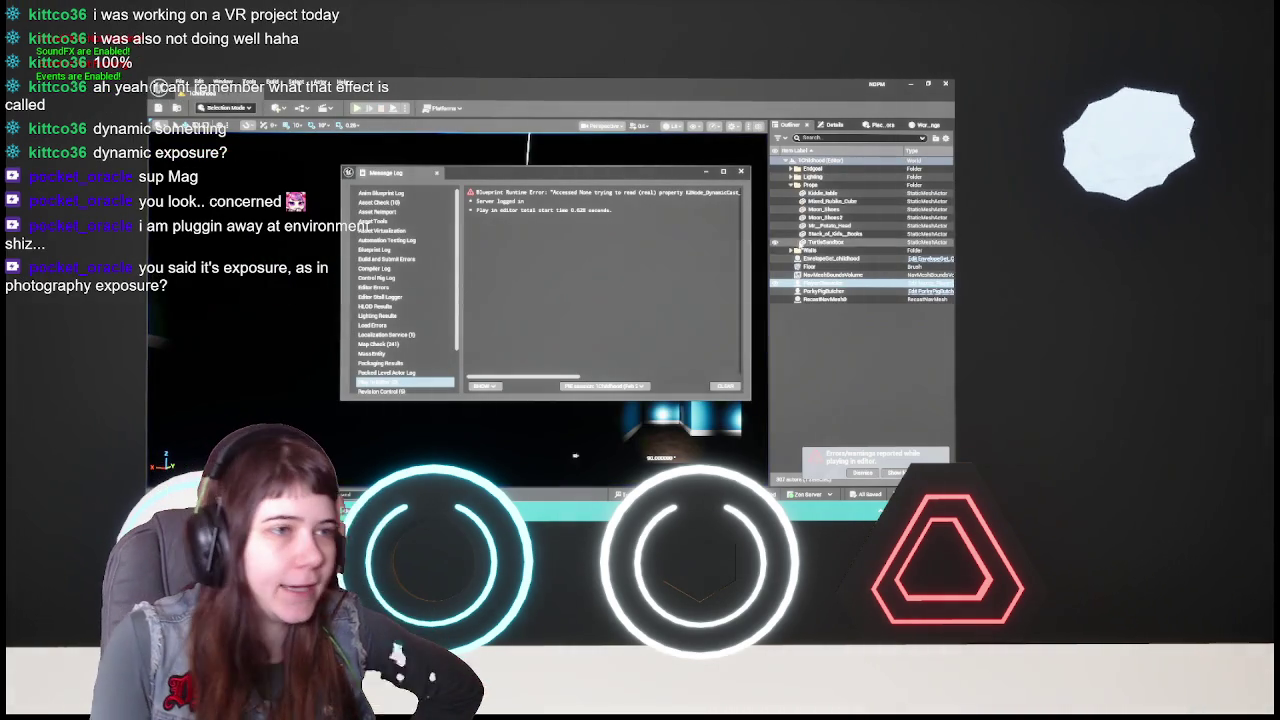
left_click(741, 173)
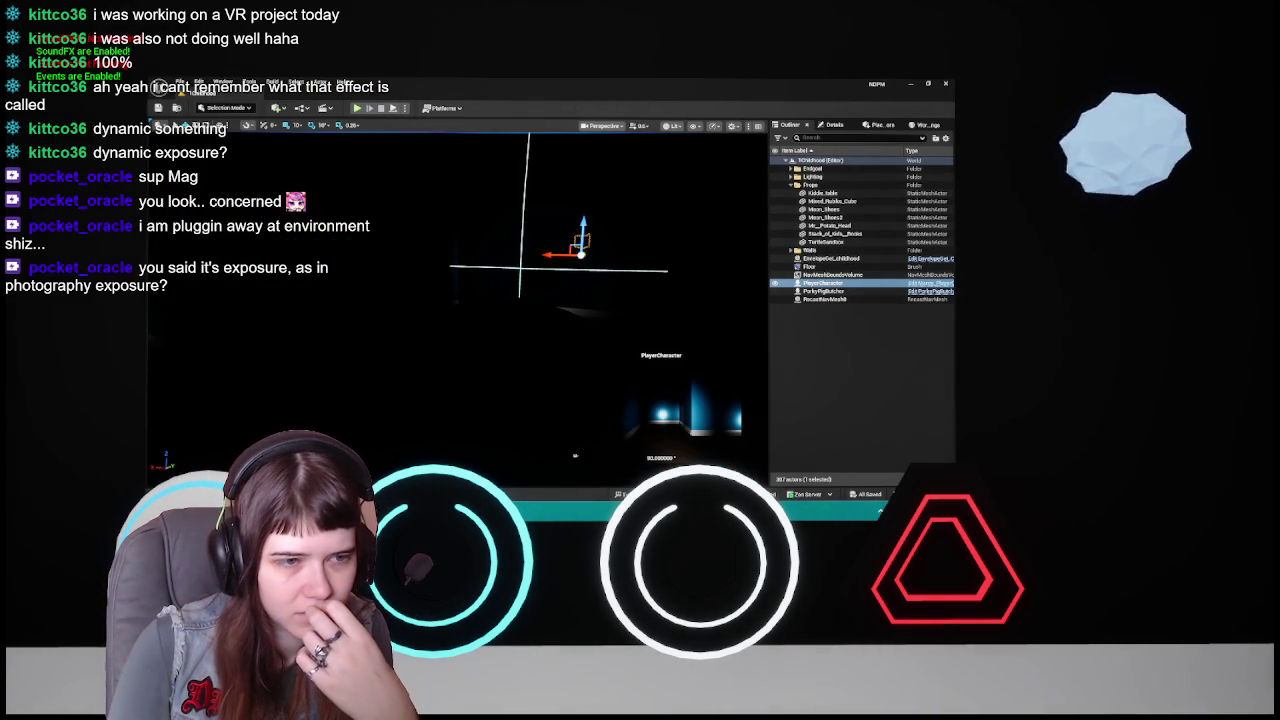
left_click(866, 355)
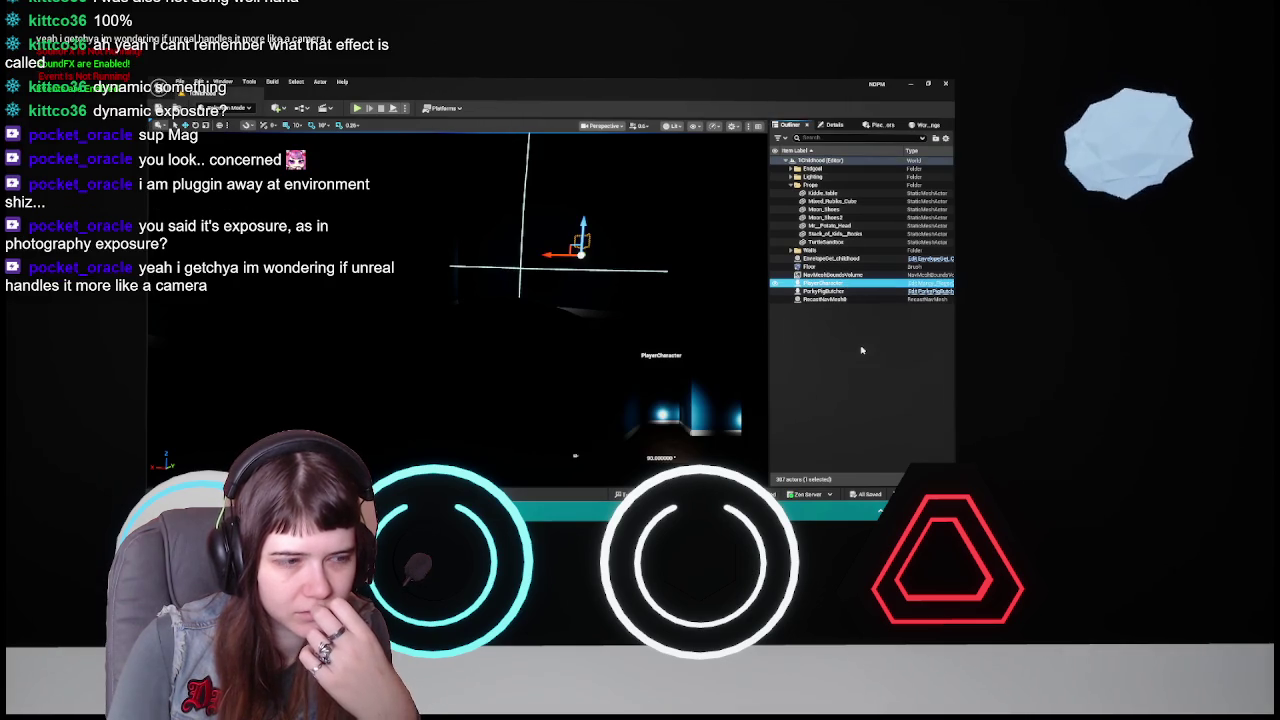
left_click(861, 350)
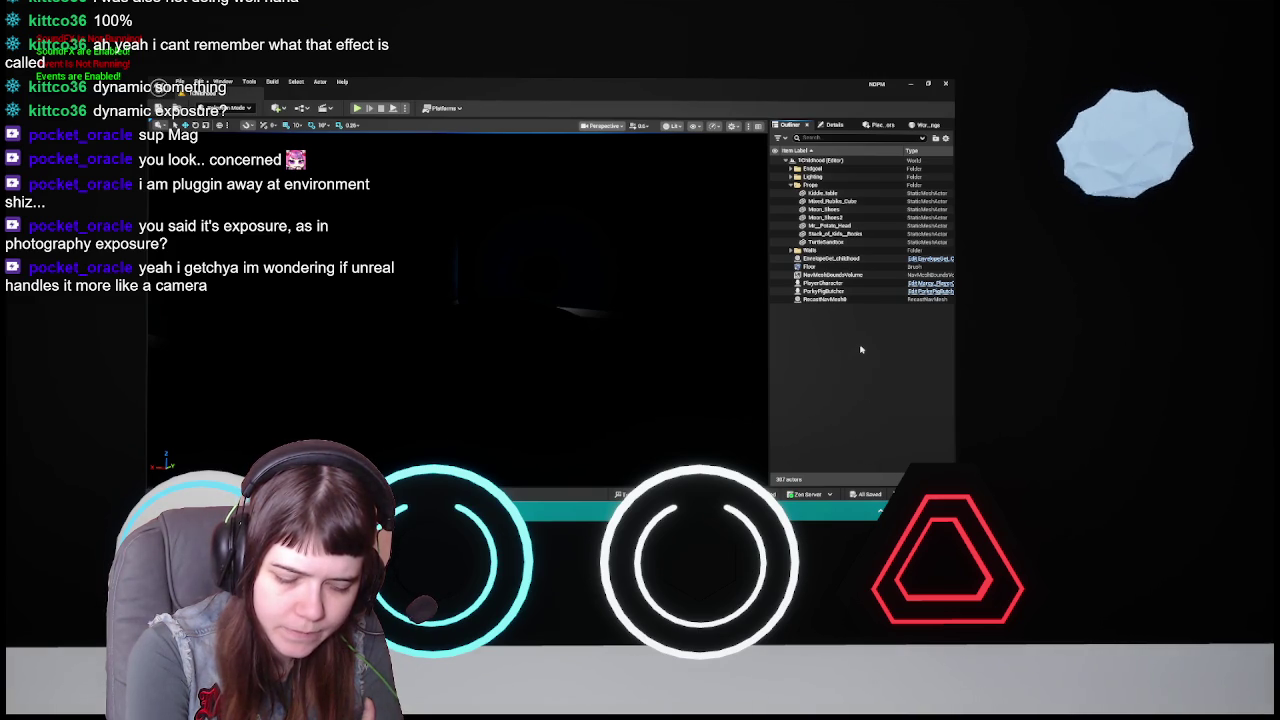
- Search Place Actors for 'post' and drag a Post Process Volume into the level
left_click(879, 125)
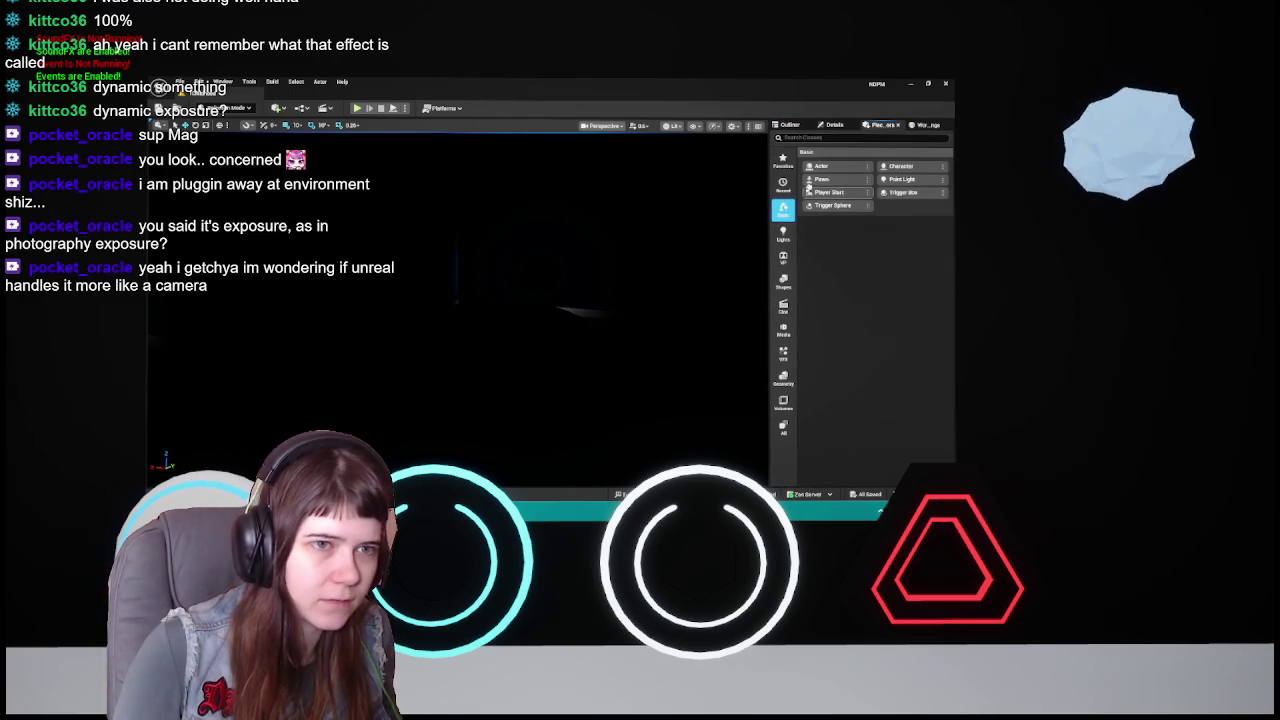
left_click(820, 138)
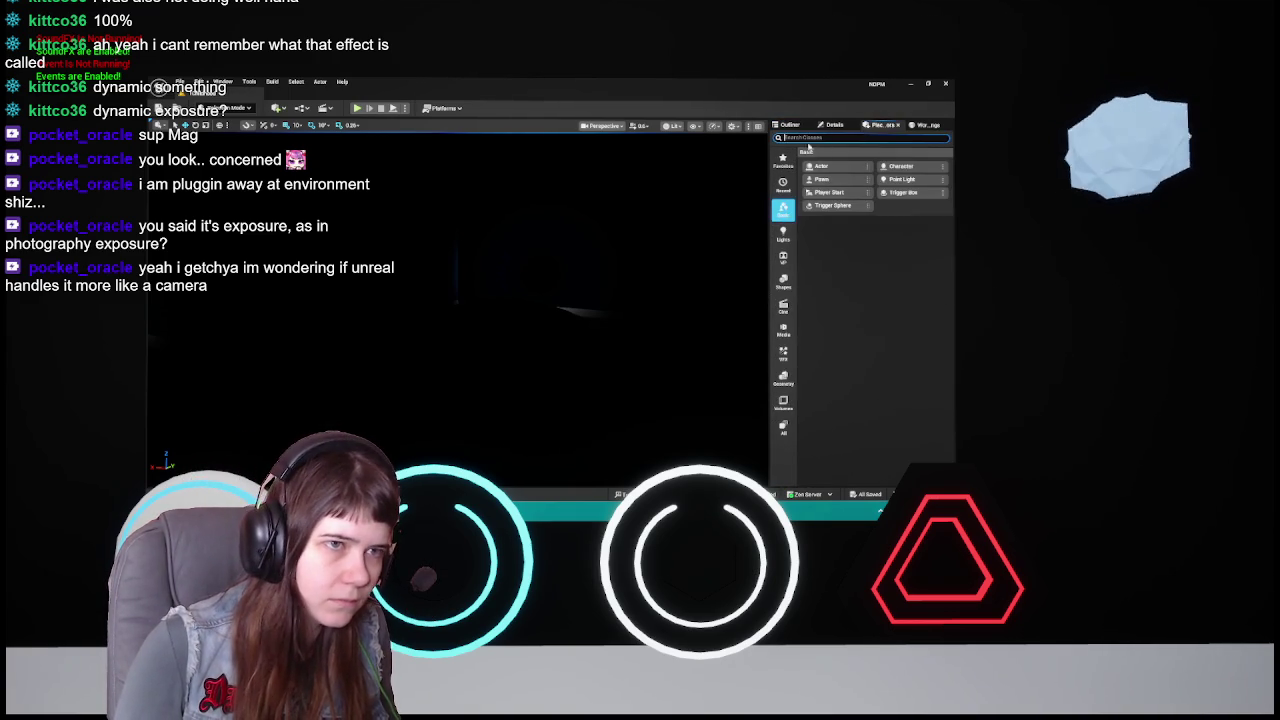
type("post")
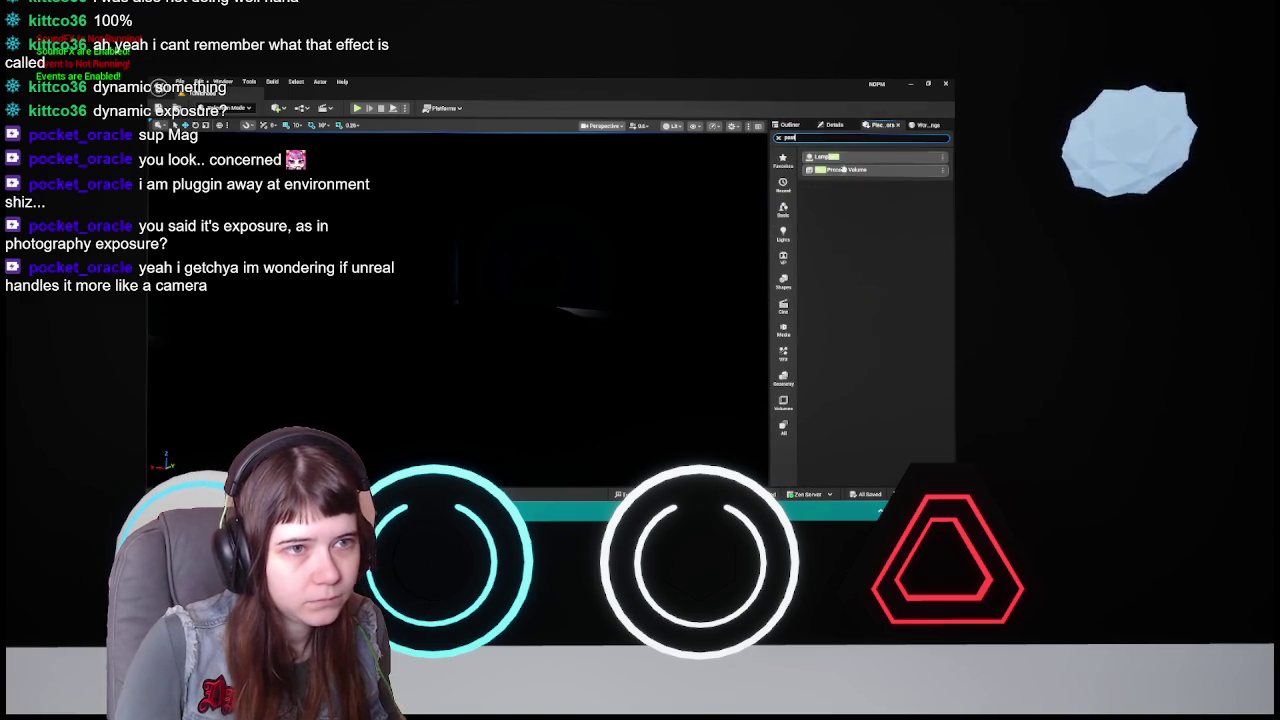
left_click_drag(840, 169, 520, 349)
- Search the volume's Details for 'bound' and enable Infinite Extent (Unbound)
left_click(835, 124)
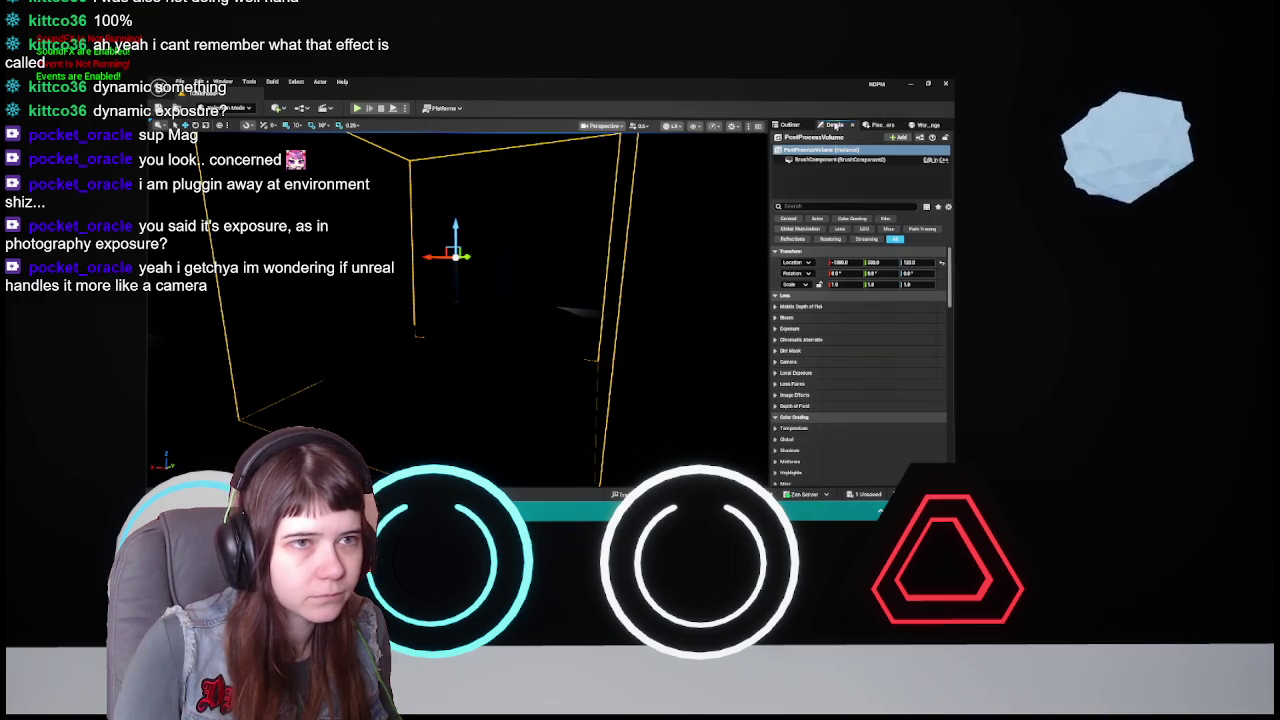
left_click(879, 125)
left_click(835, 124)
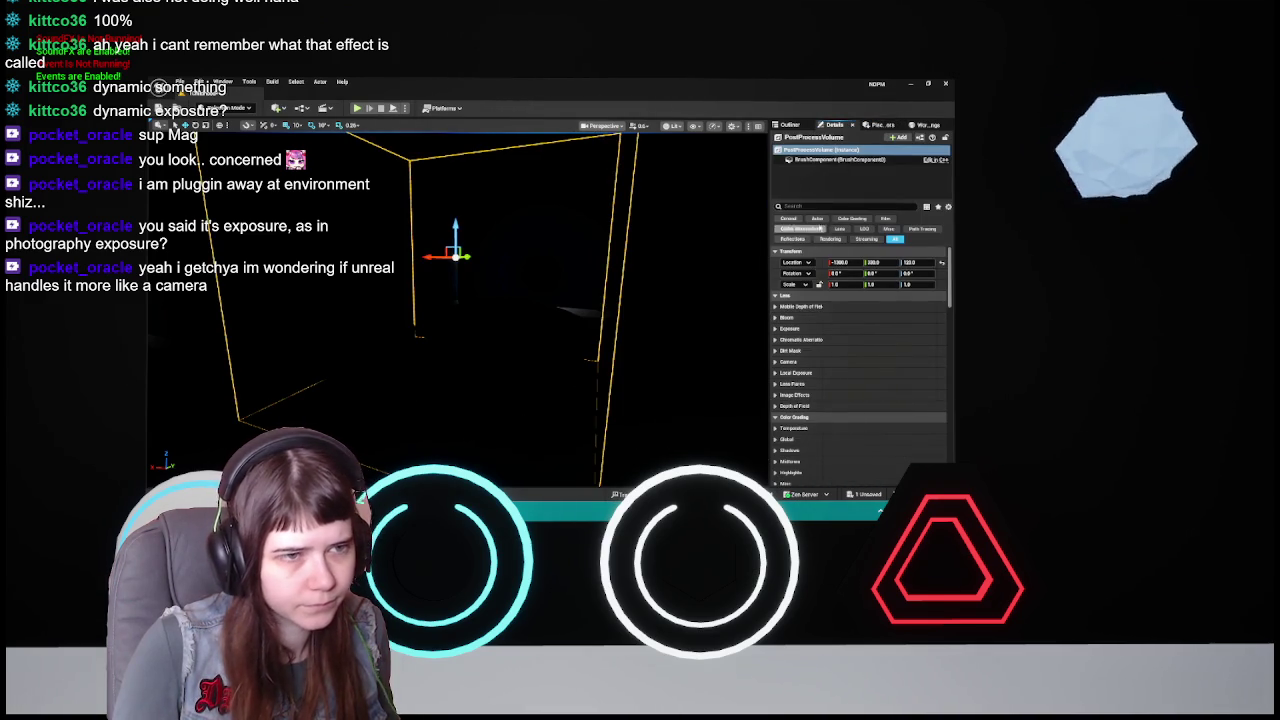
left_click(824, 207)
type("bound")
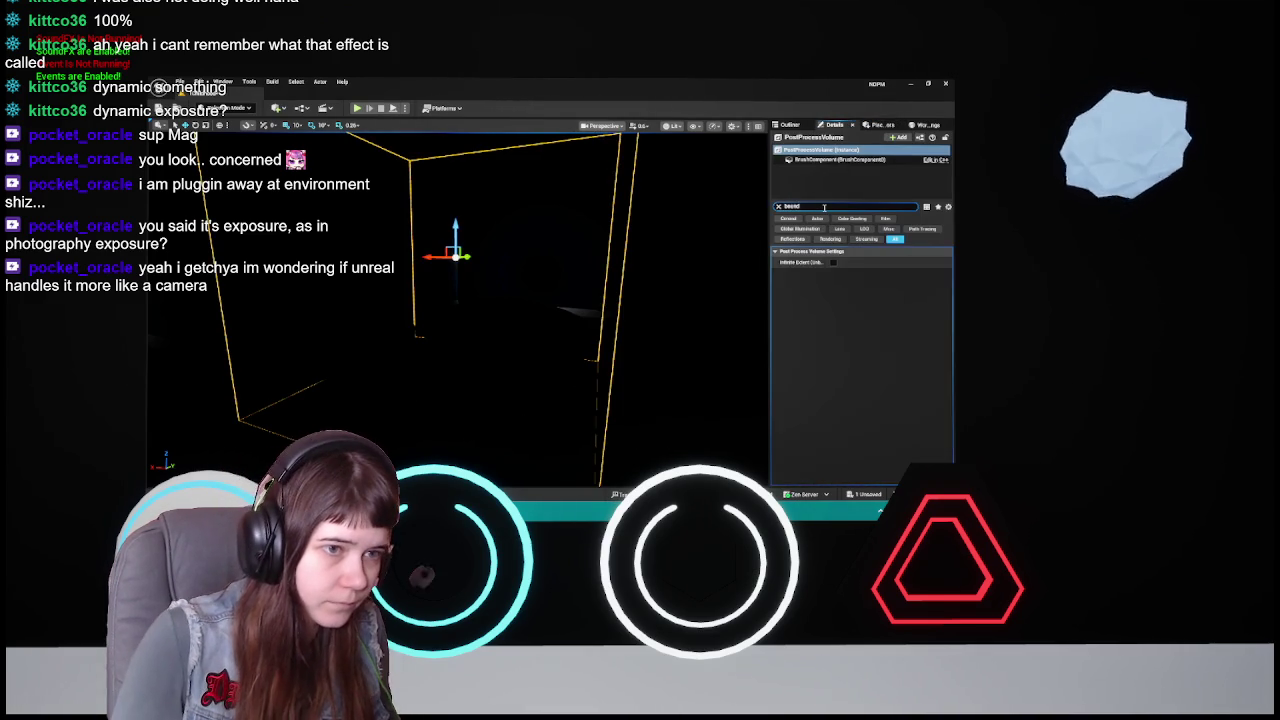
key("BackSpace")
key("BackSpace")
key("BackSpace")
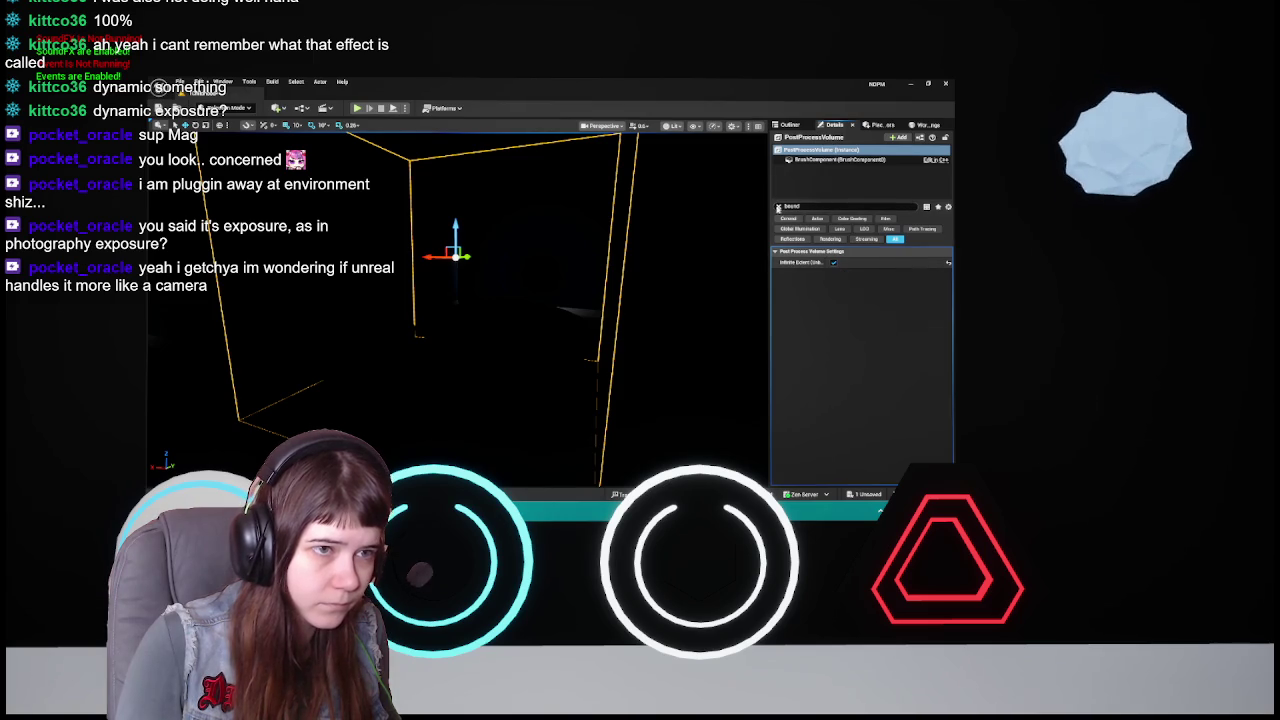
left_click(790, 124)
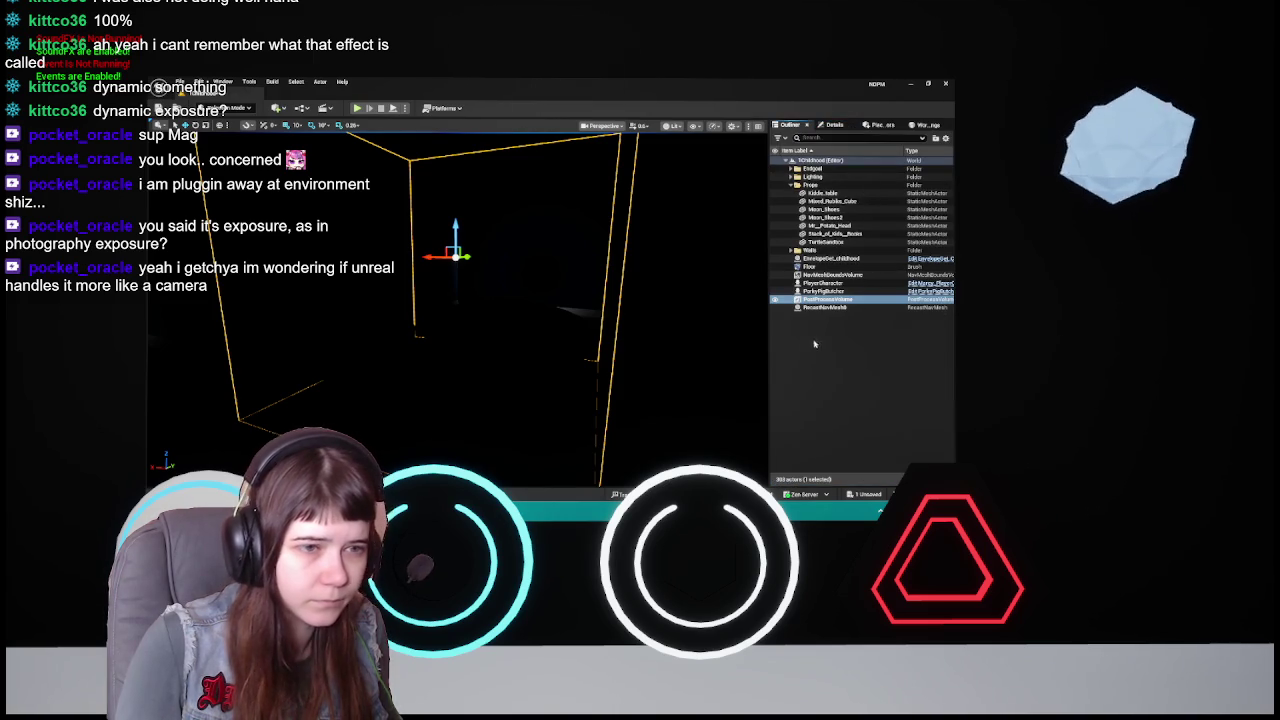
left_click(669, 324)
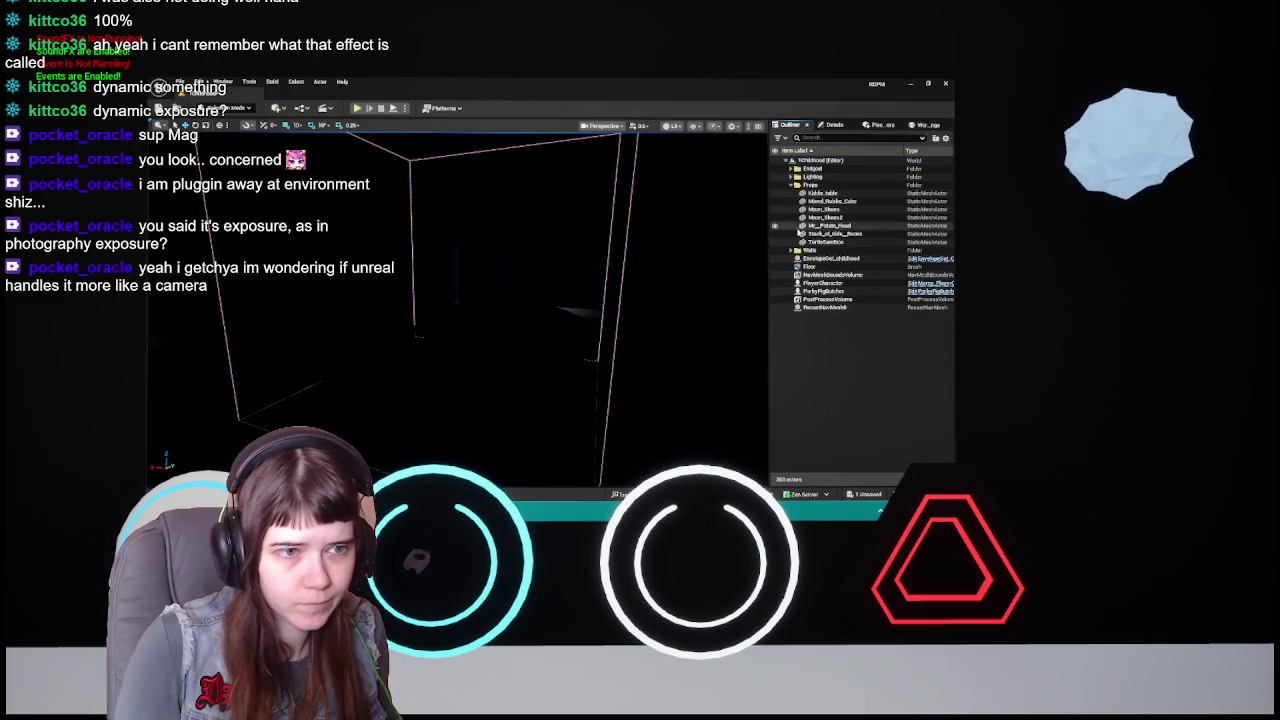
- Select the PostProcessVolume and expand its Exposure settings in Details
left_click(828, 299)
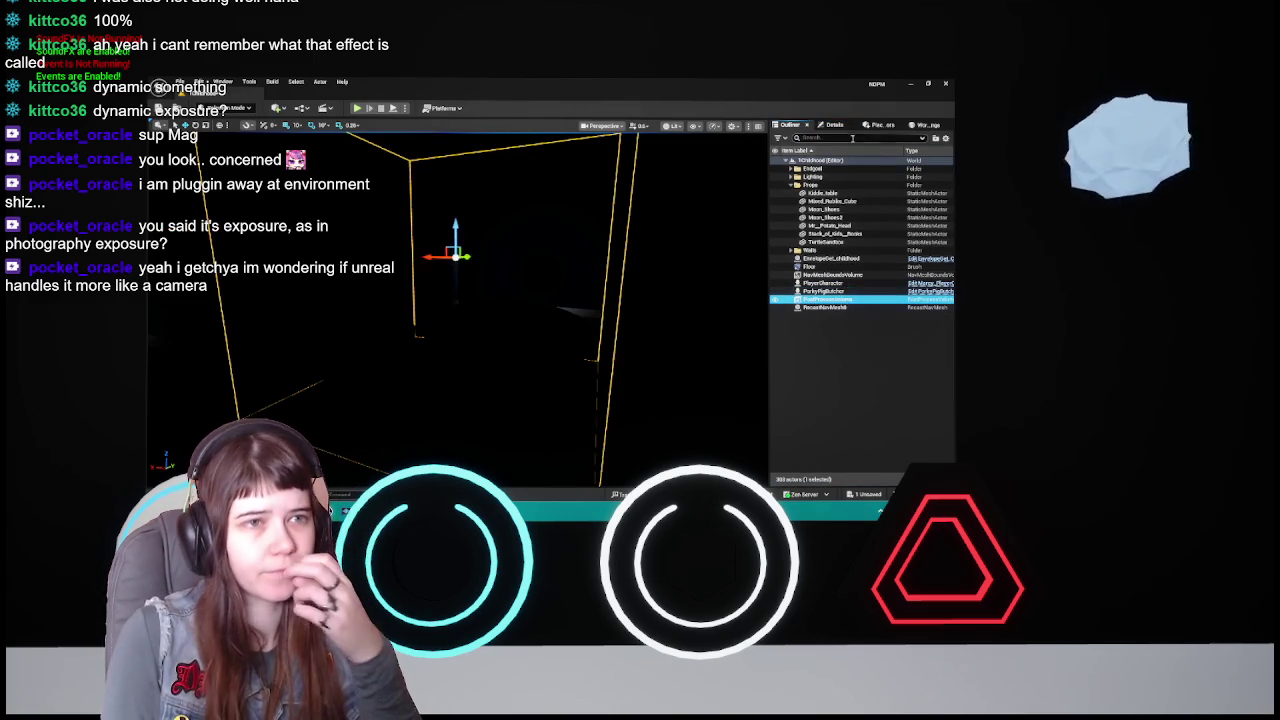
left_click(835, 125)
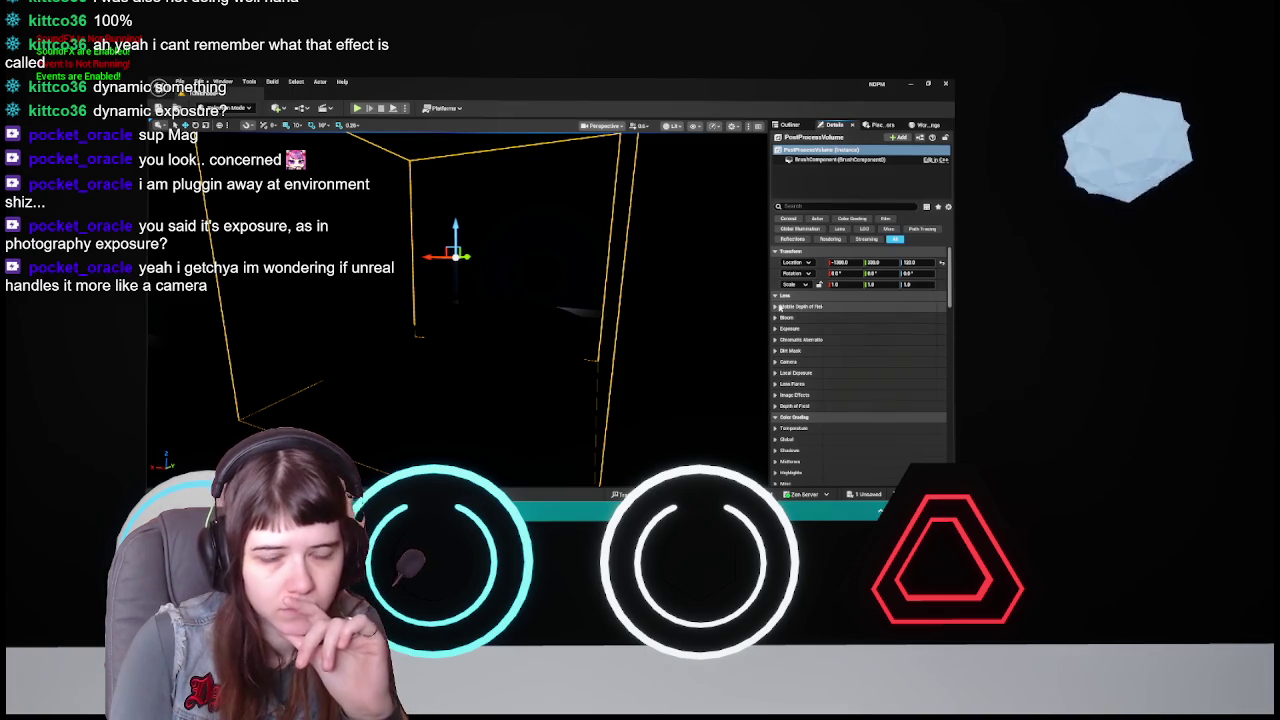
left_click(776, 328)
scroll(787, 302, "down", 1)
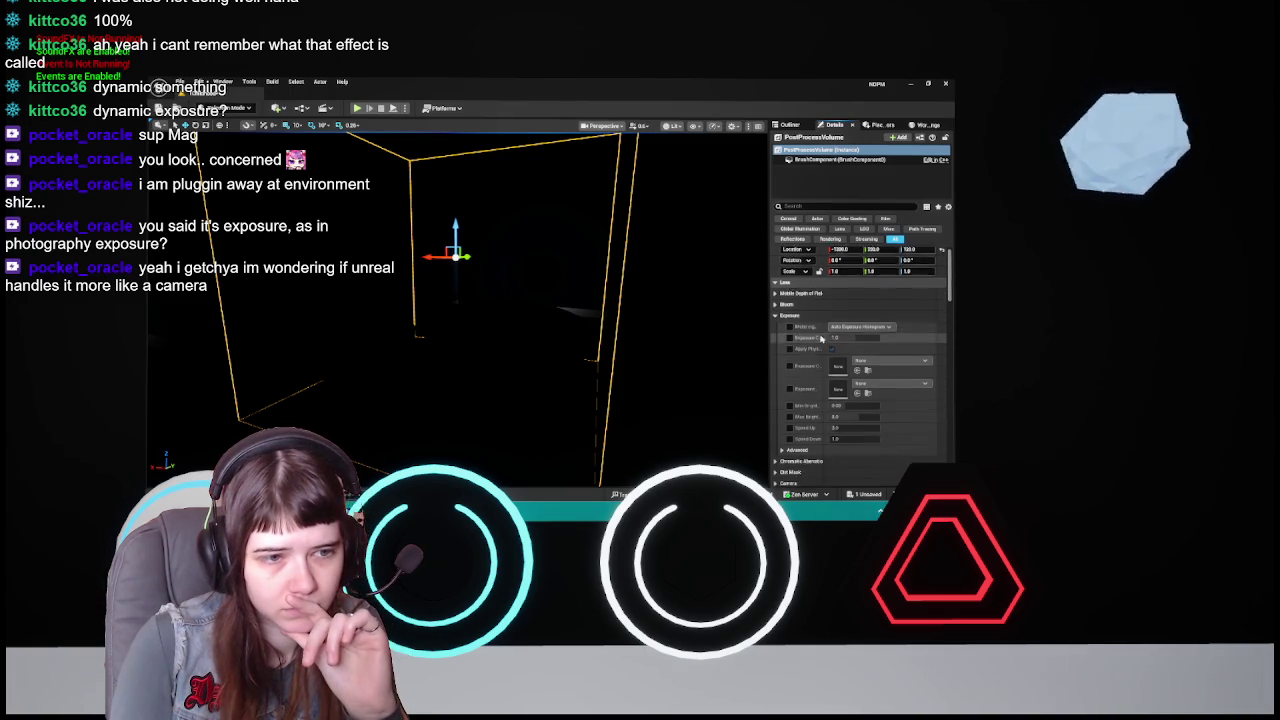
- Override Metering Mode, Exposure Compensation, Min/Max Brightness and Speed, with metering set to Auto Exposure Basic
left_click(790, 300)
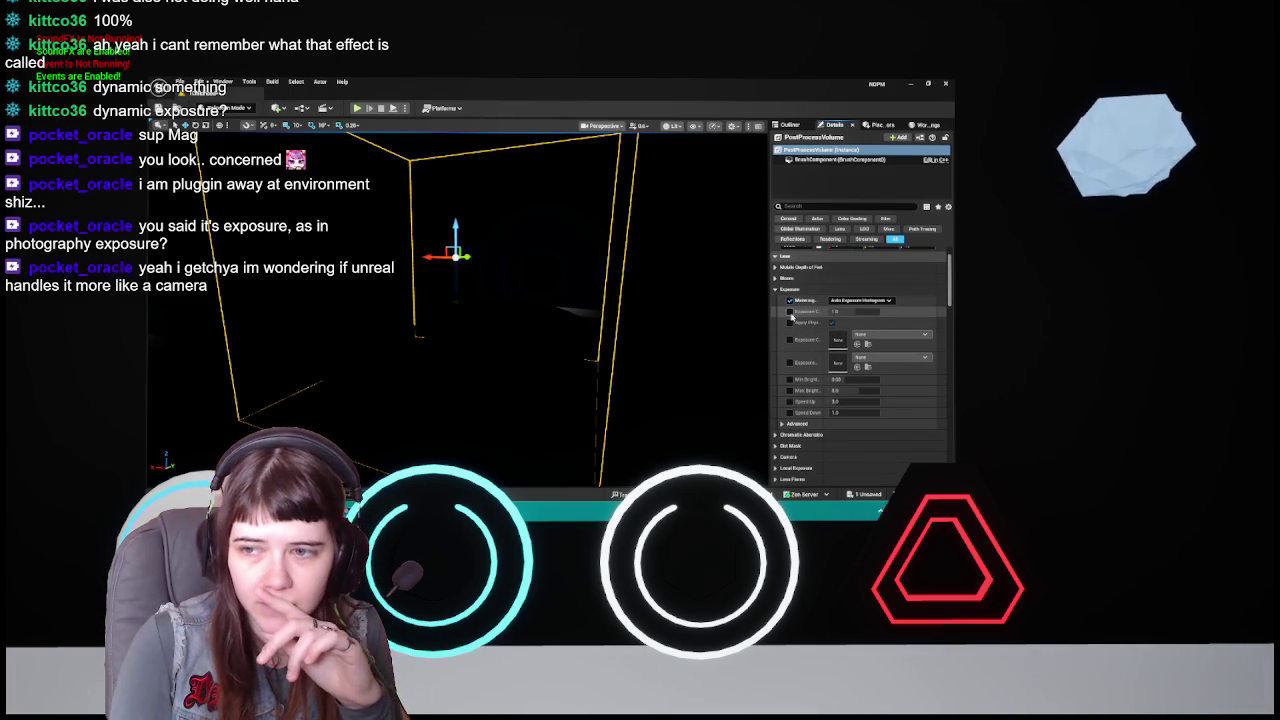
left_click(790, 312)
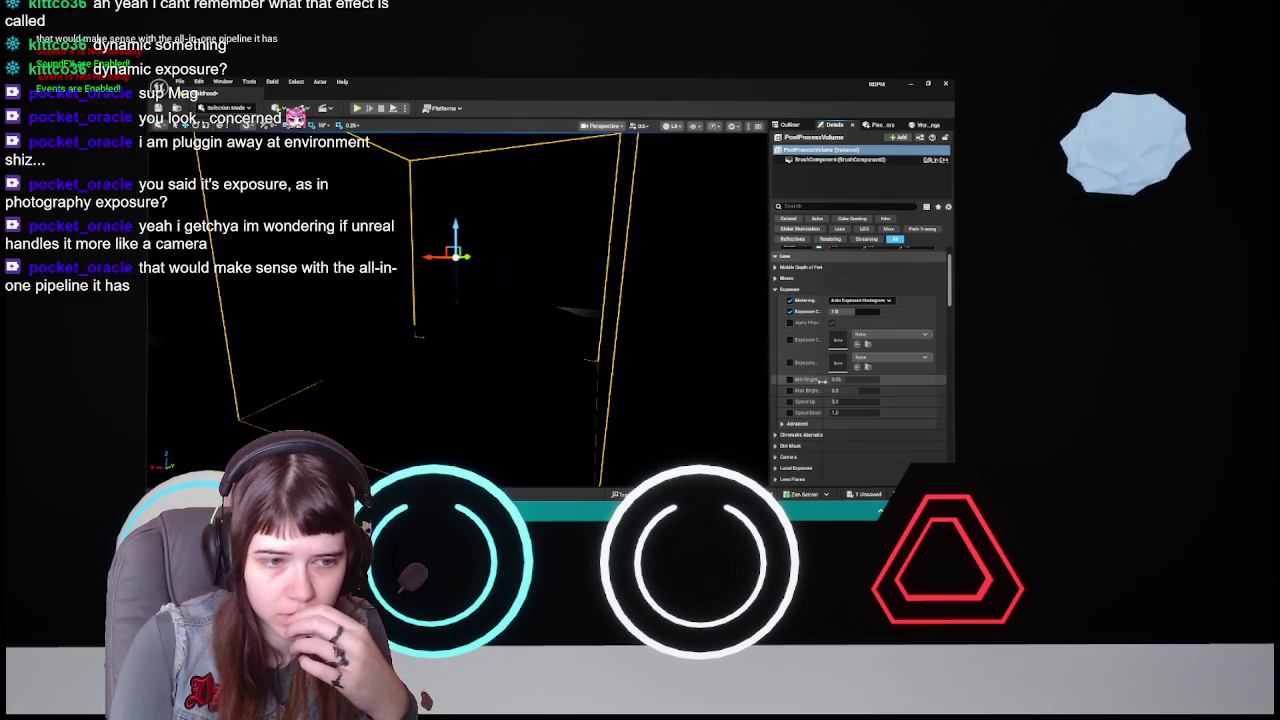
left_click(790, 412)
left_click(790, 401)
left_click(790, 390)
left_click(790, 379)
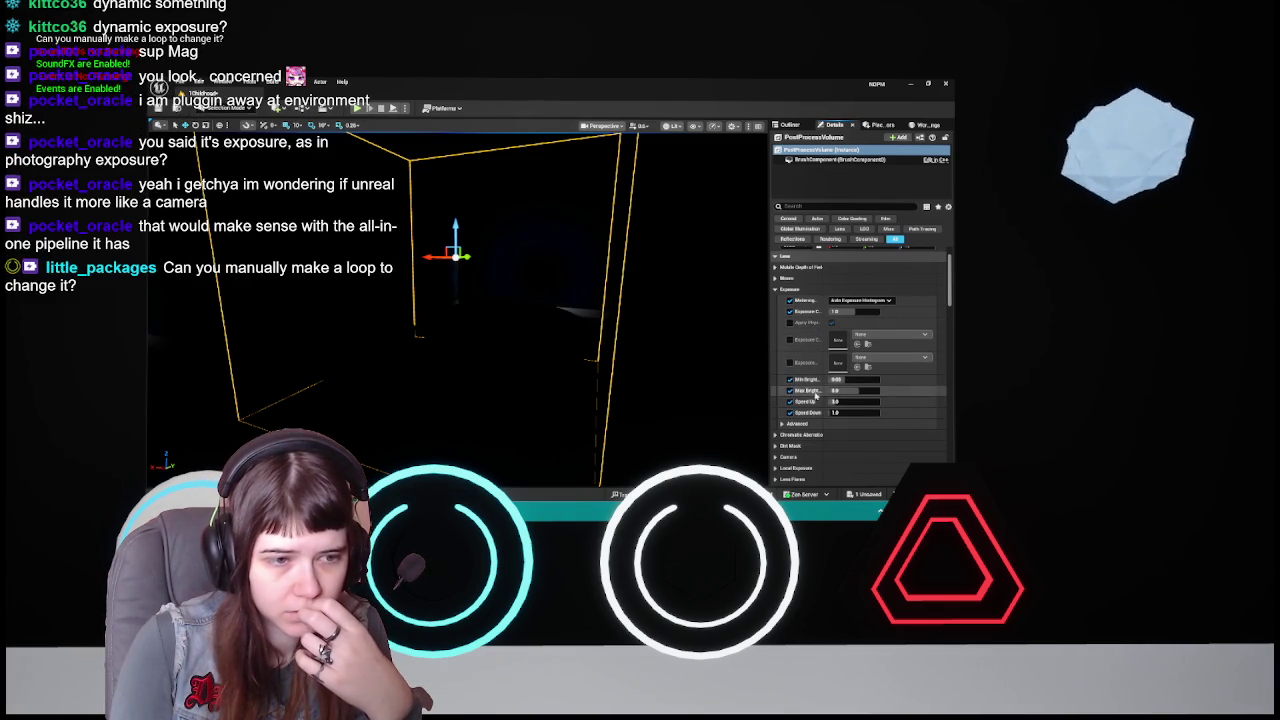
left_click(852, 380)
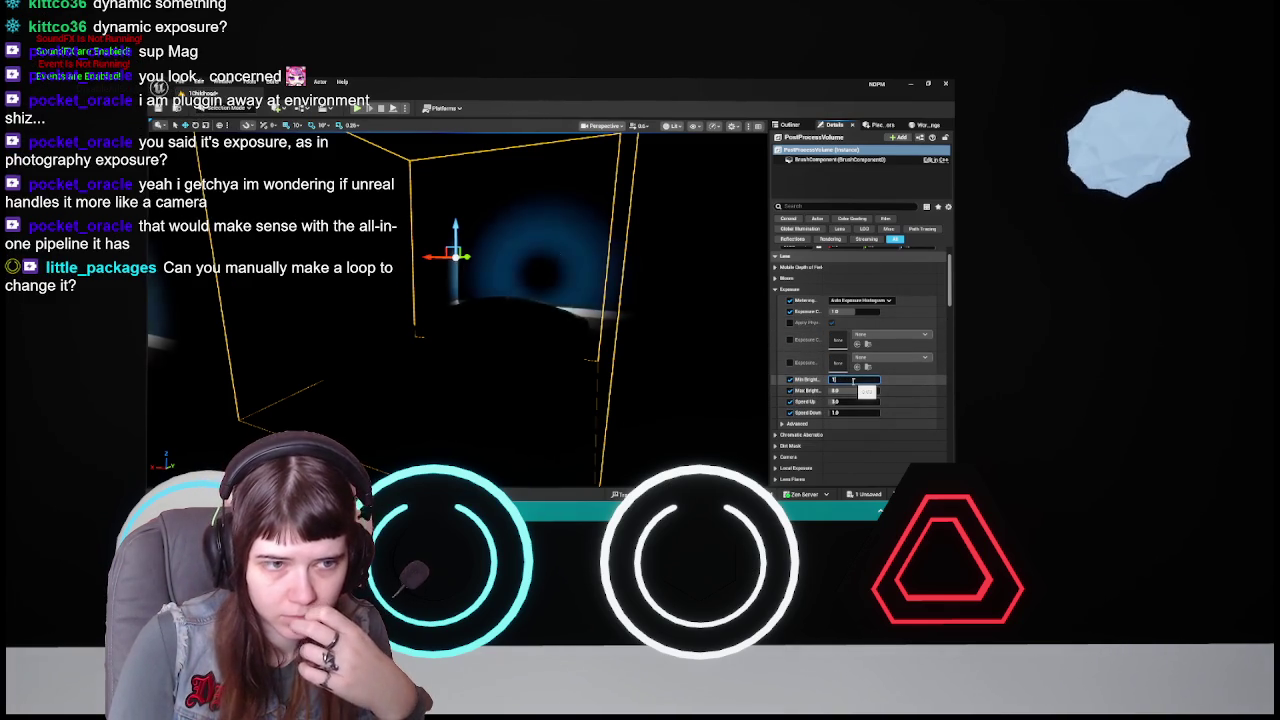
left_click(862, 300)
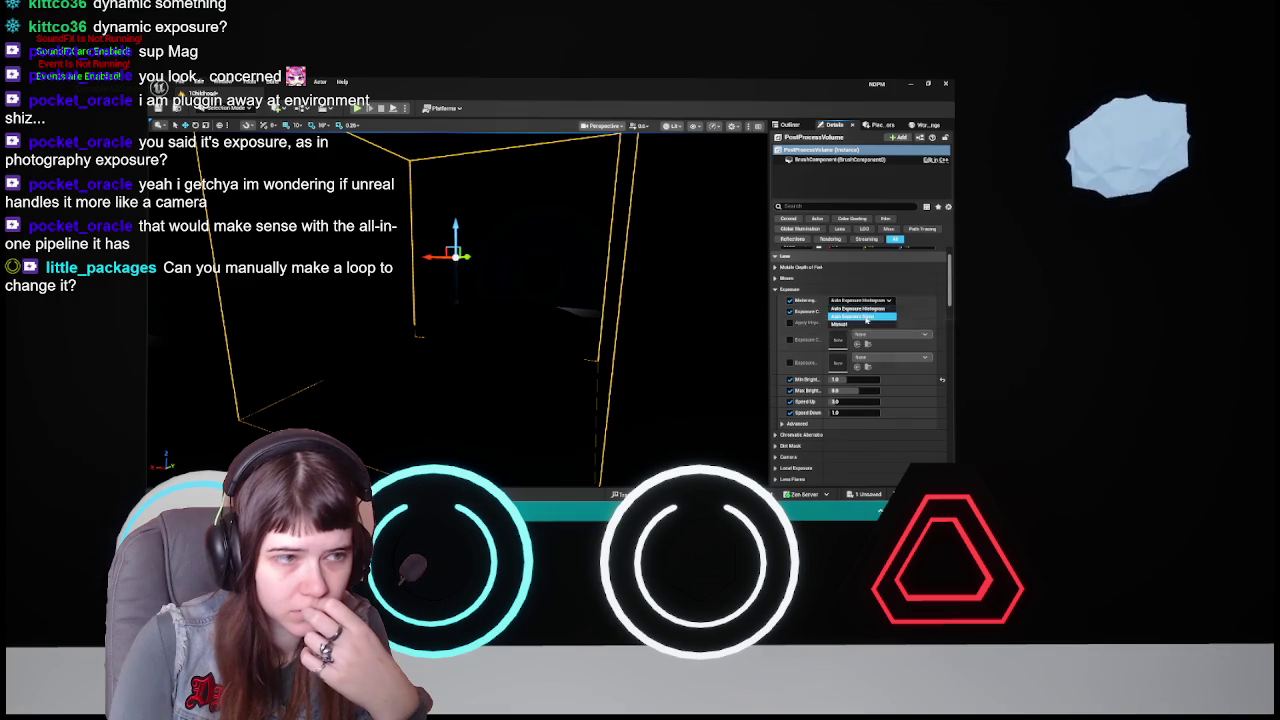
left_click(858, 316)
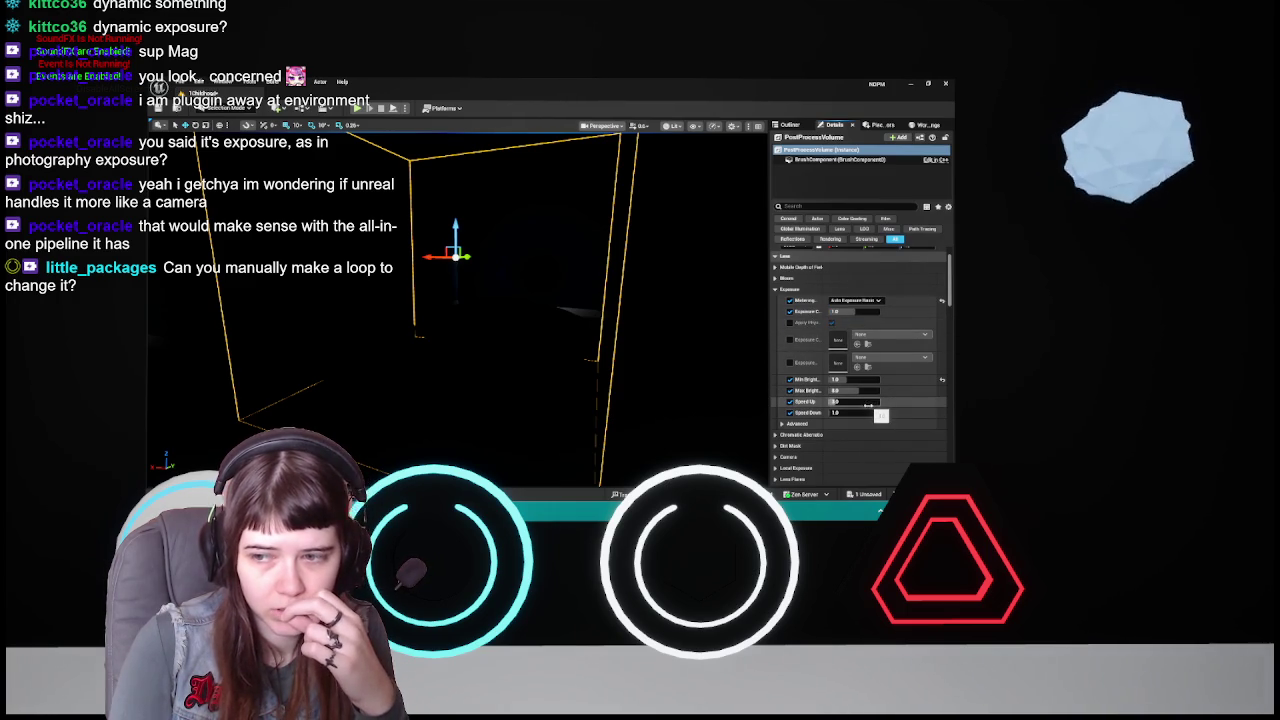
- Set Max Brightness to 0.001, then reset it to default and re-commit it
left_click(866, 412)
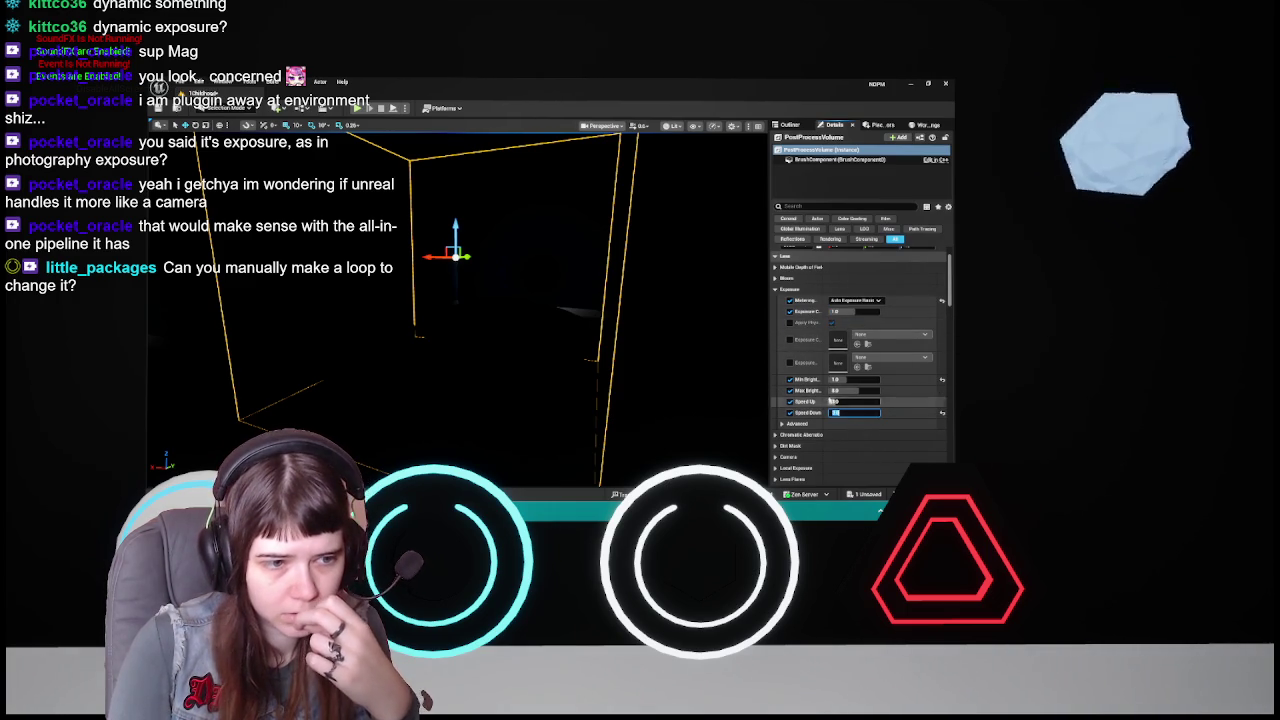
left_click(860, 390)
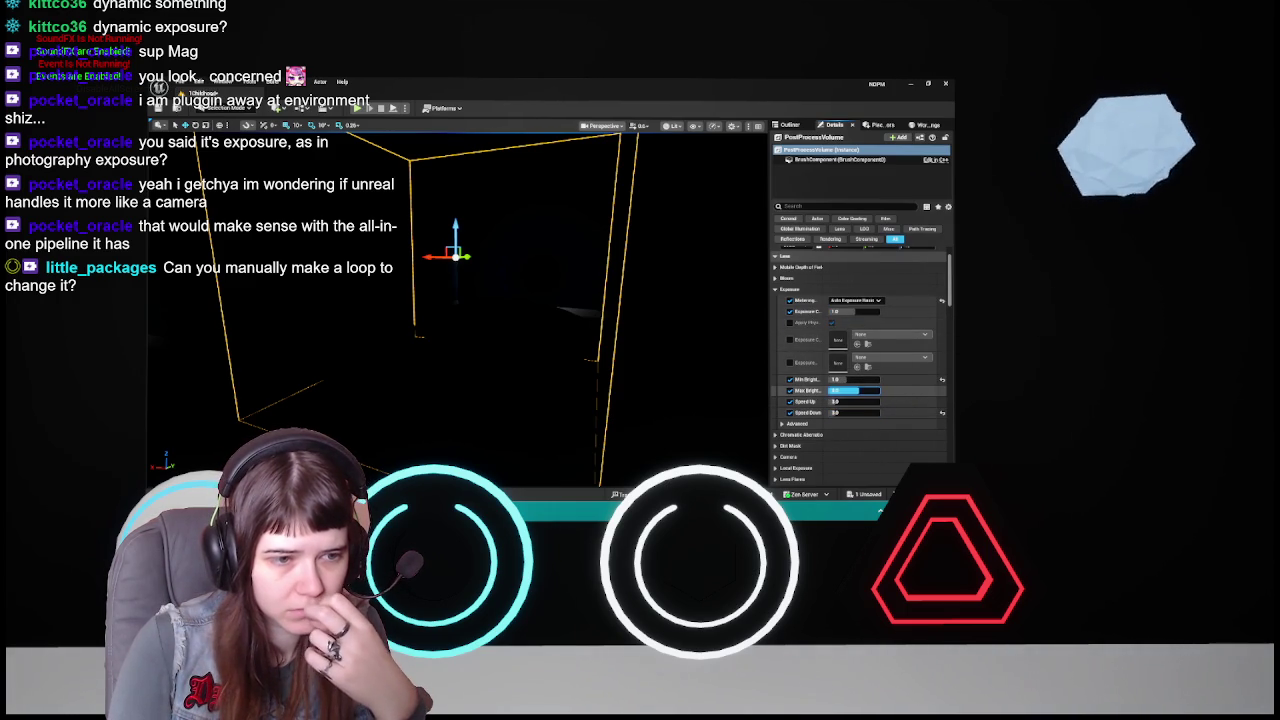
type("0.001")
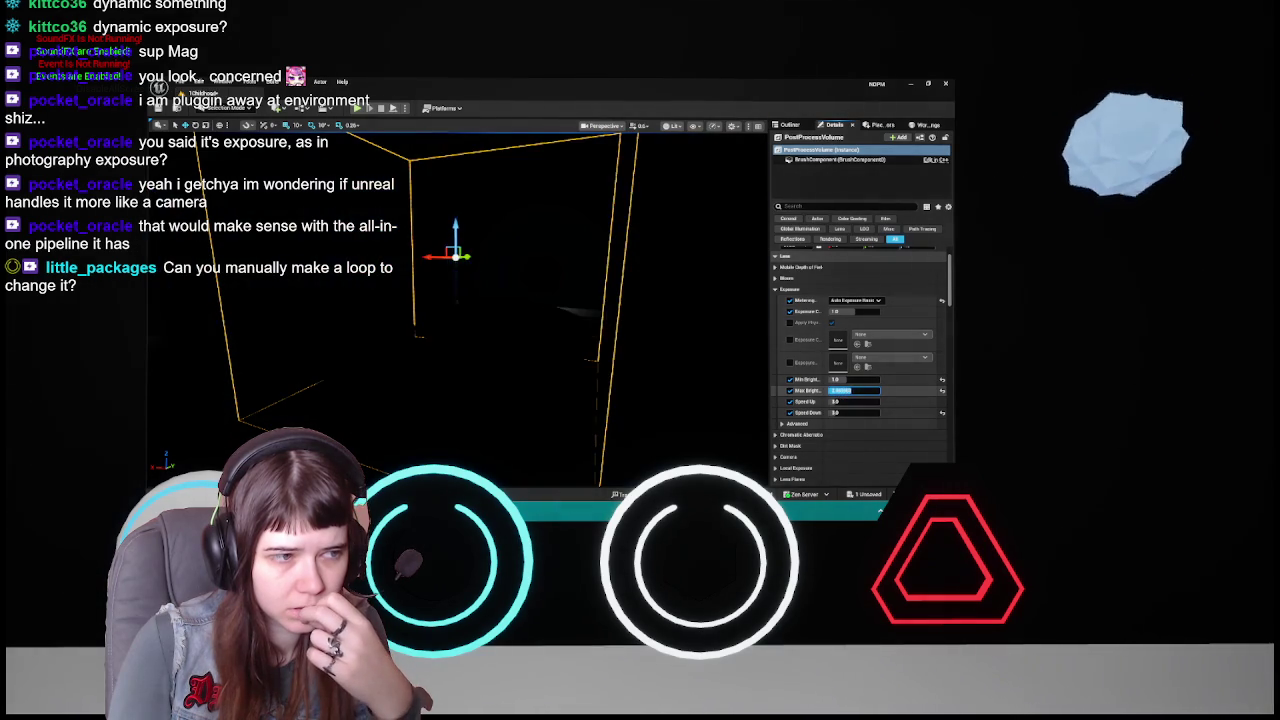
key("Return")
mouse_move(677, 377)
left_mouse_down()
mouse_move(251, 311)
mouse_move(330, 285)
left_mouse_up()
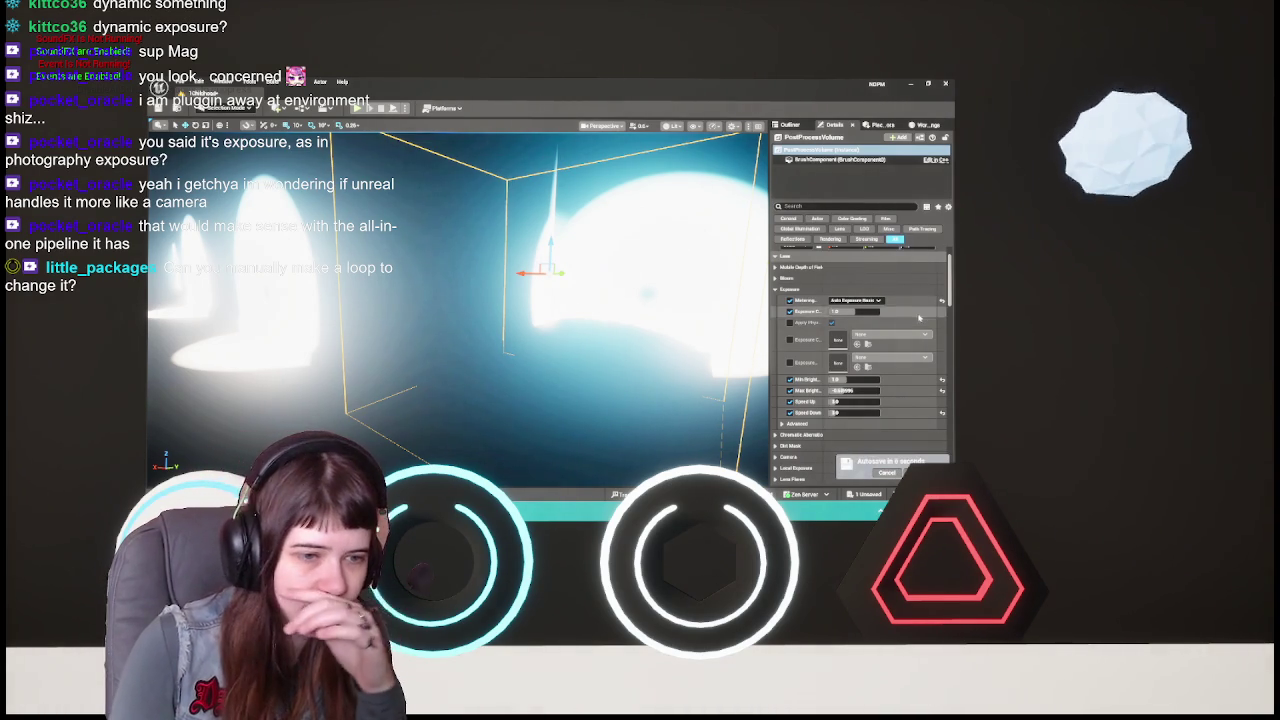
left_click(942, 390)
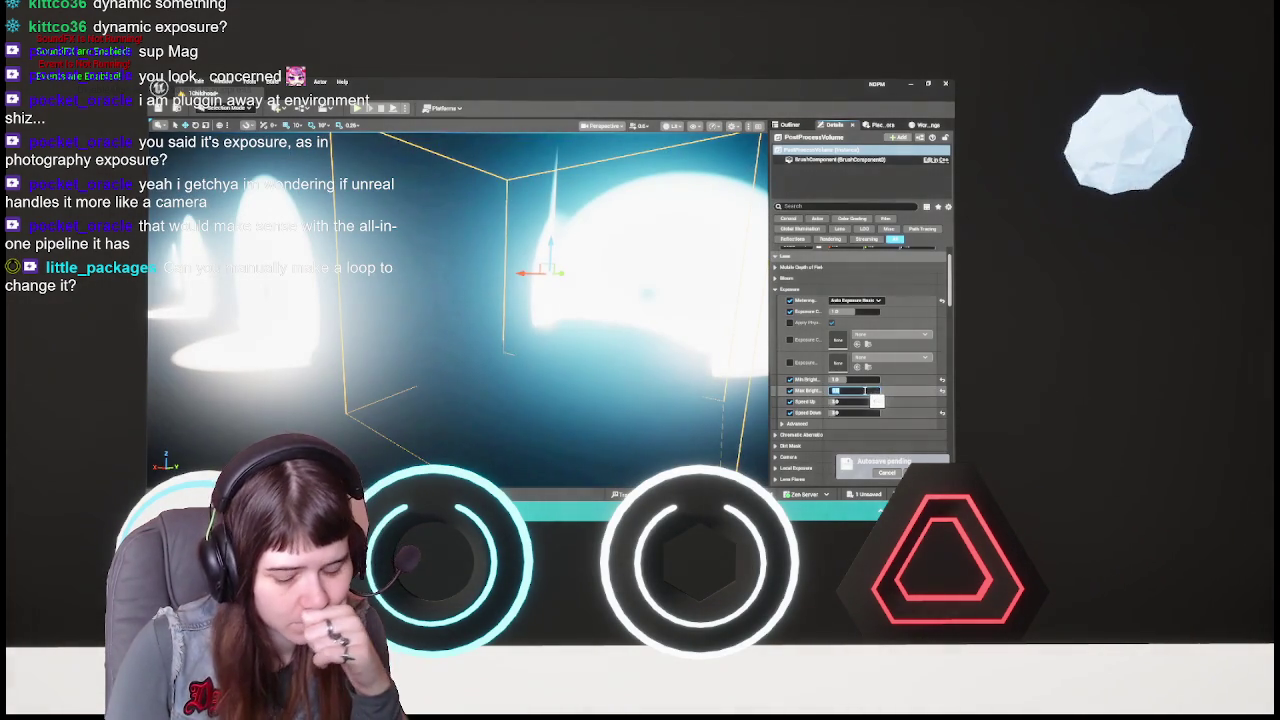
left_click(864, 390)
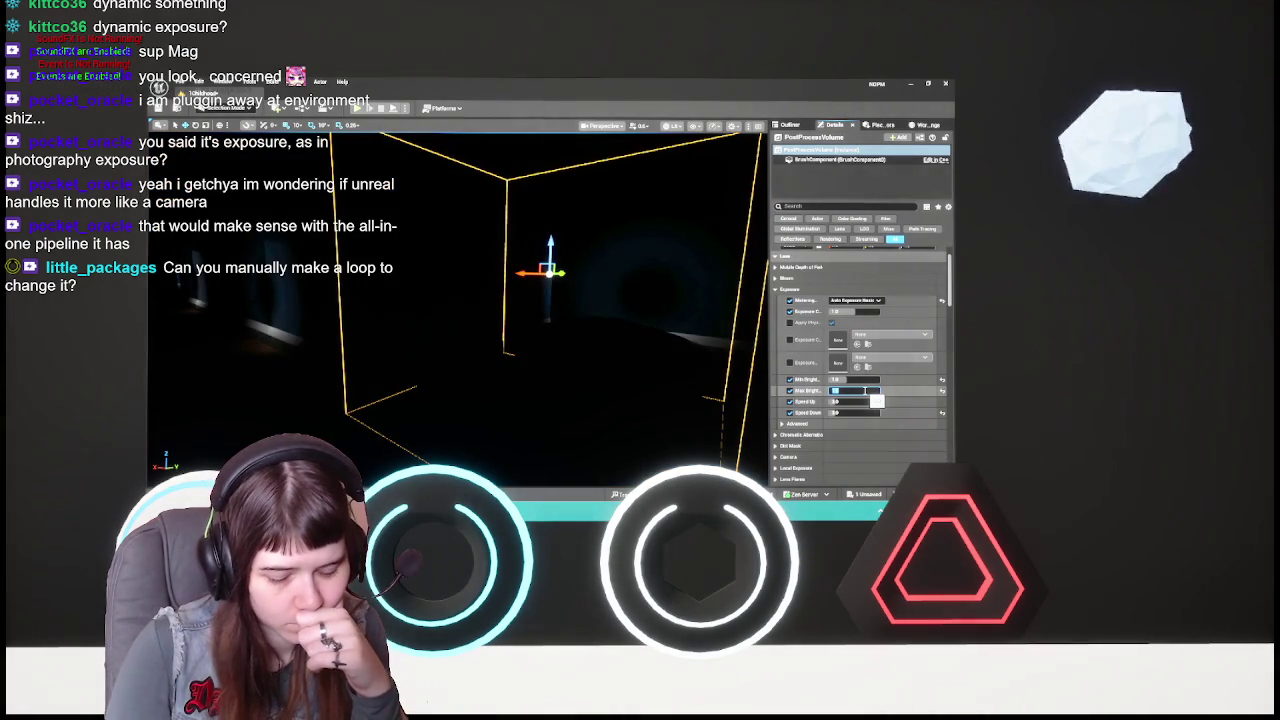
key("Return")
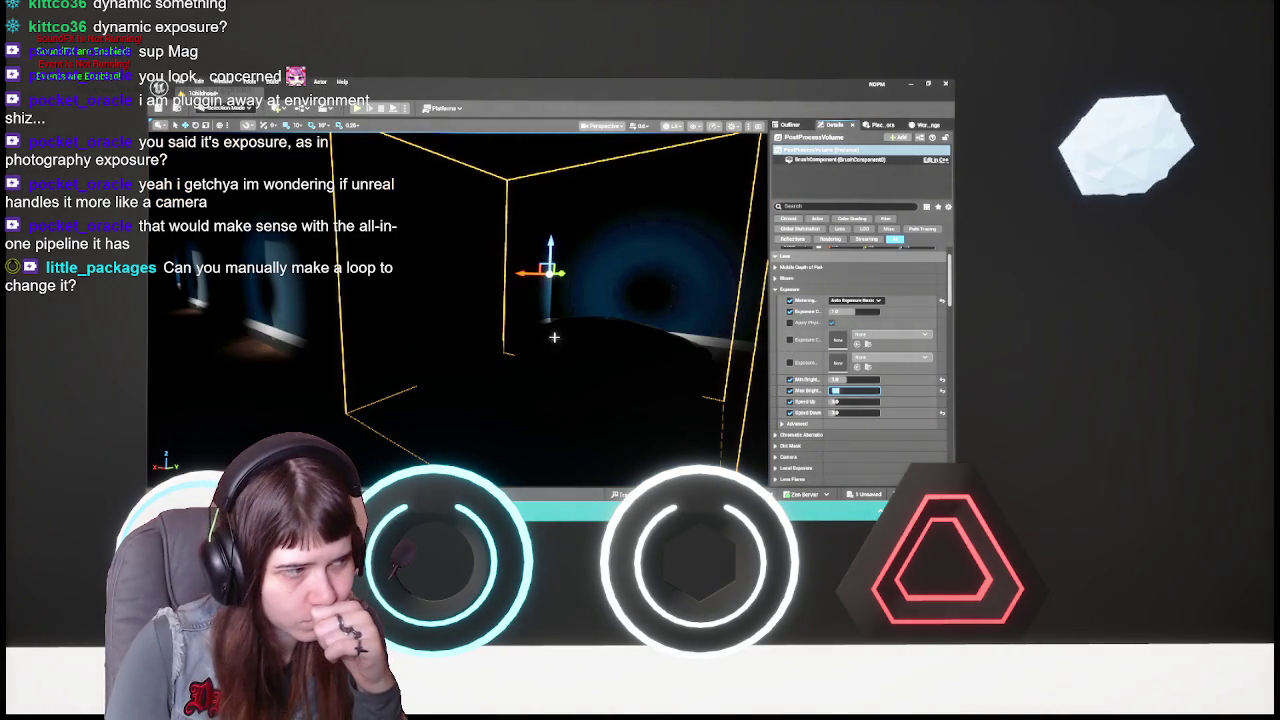
key("f")
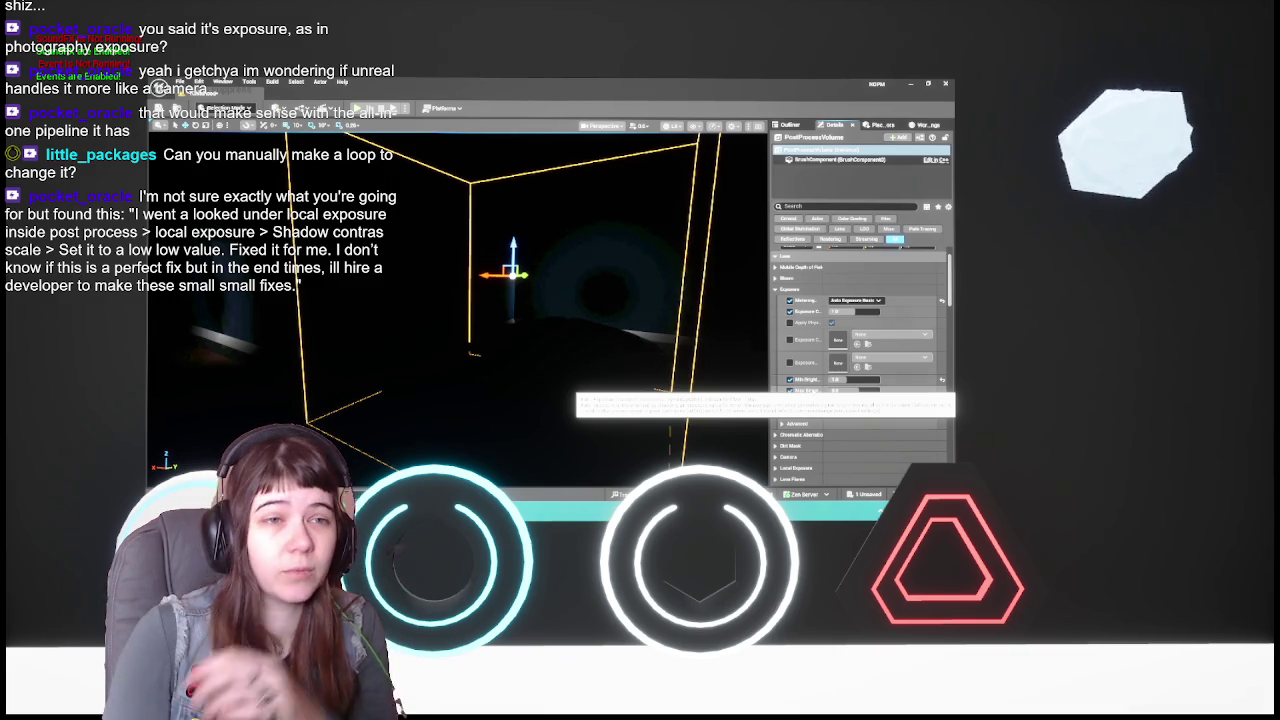
- Glance at the Mercy_PlayerChar blueprint, then save all changes with Ctrl+S
key("alt+Tab")
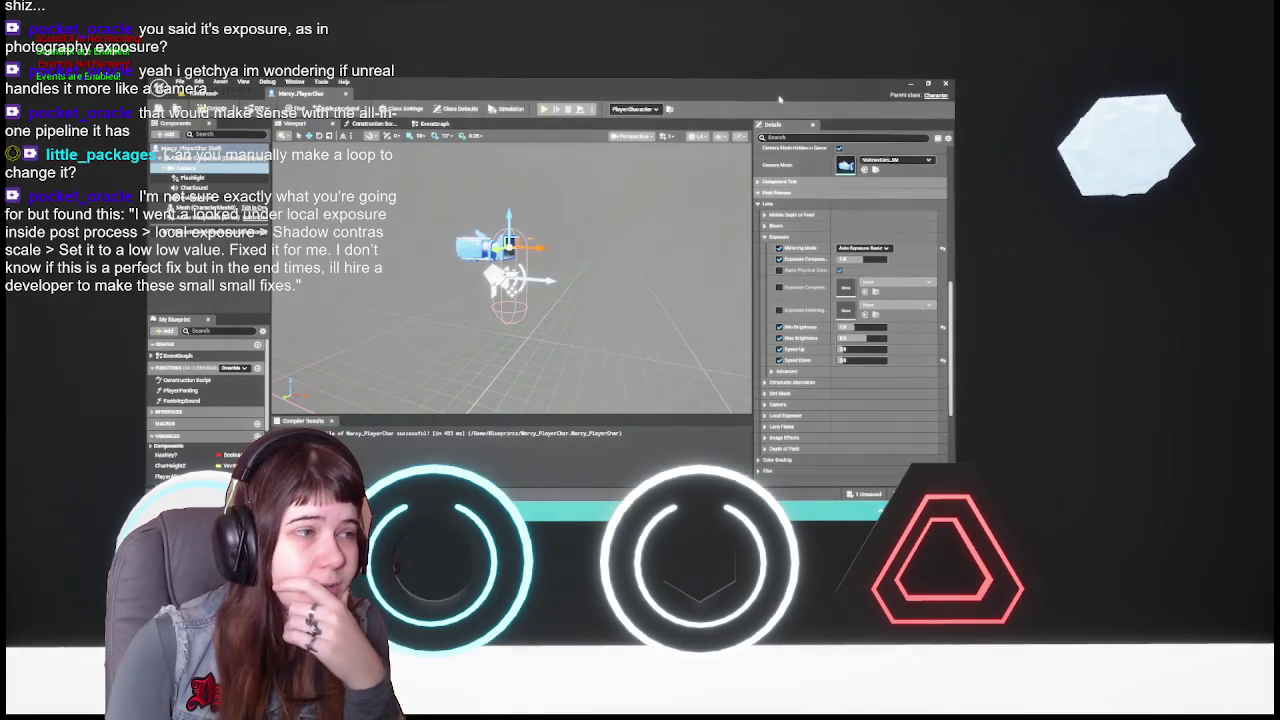
key("alt+Tab")
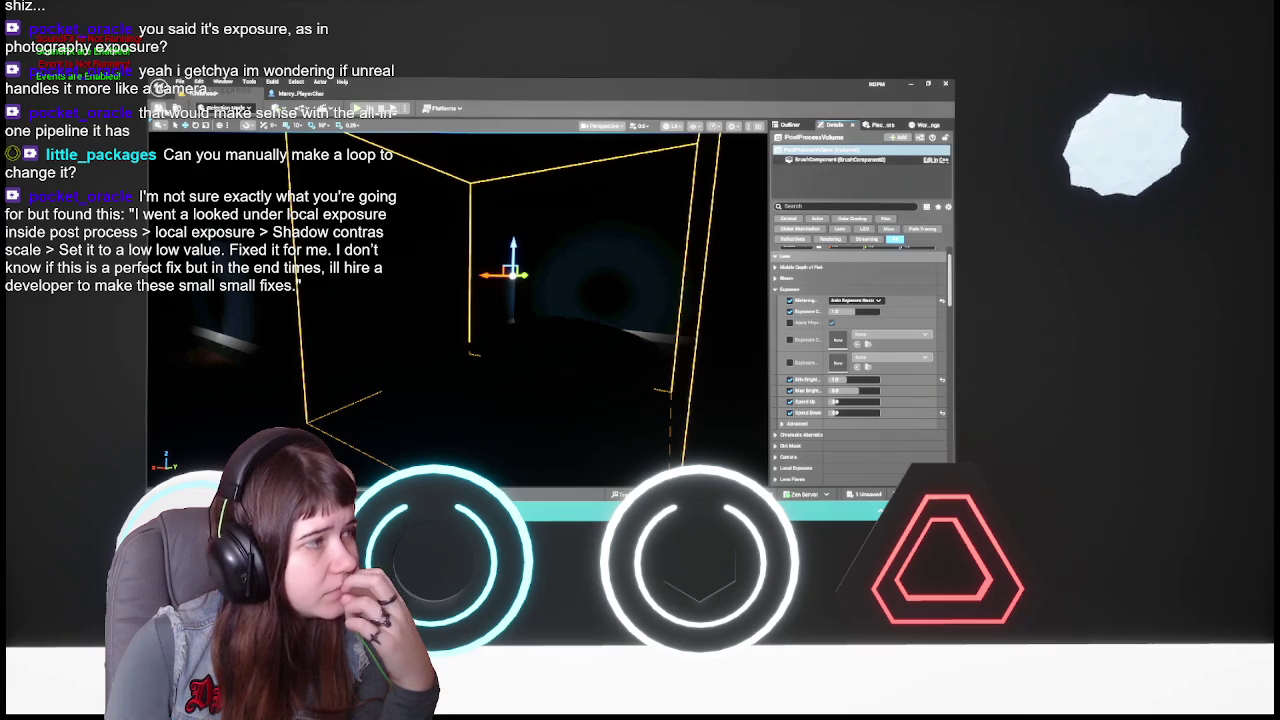
key("ctrl+s")
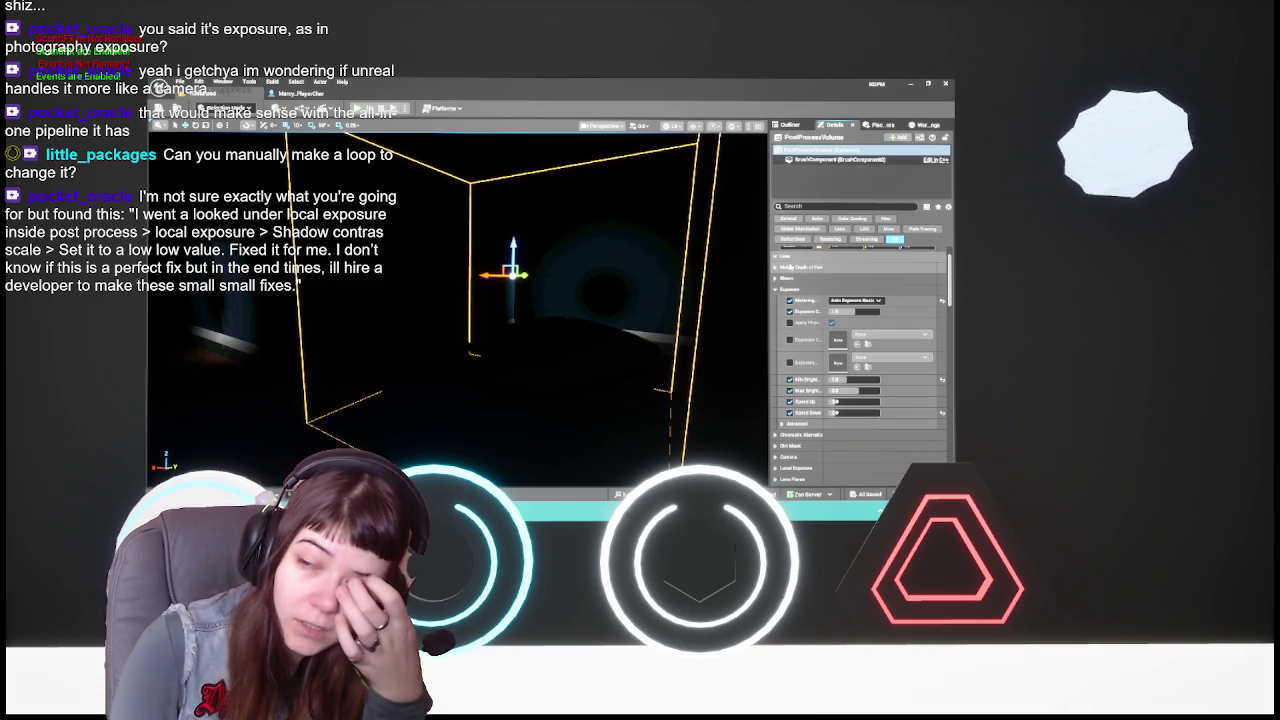
- Expand Local Exposure and enable the Shadow Contrast override instead of the contrast curve
left_click(795, 467)
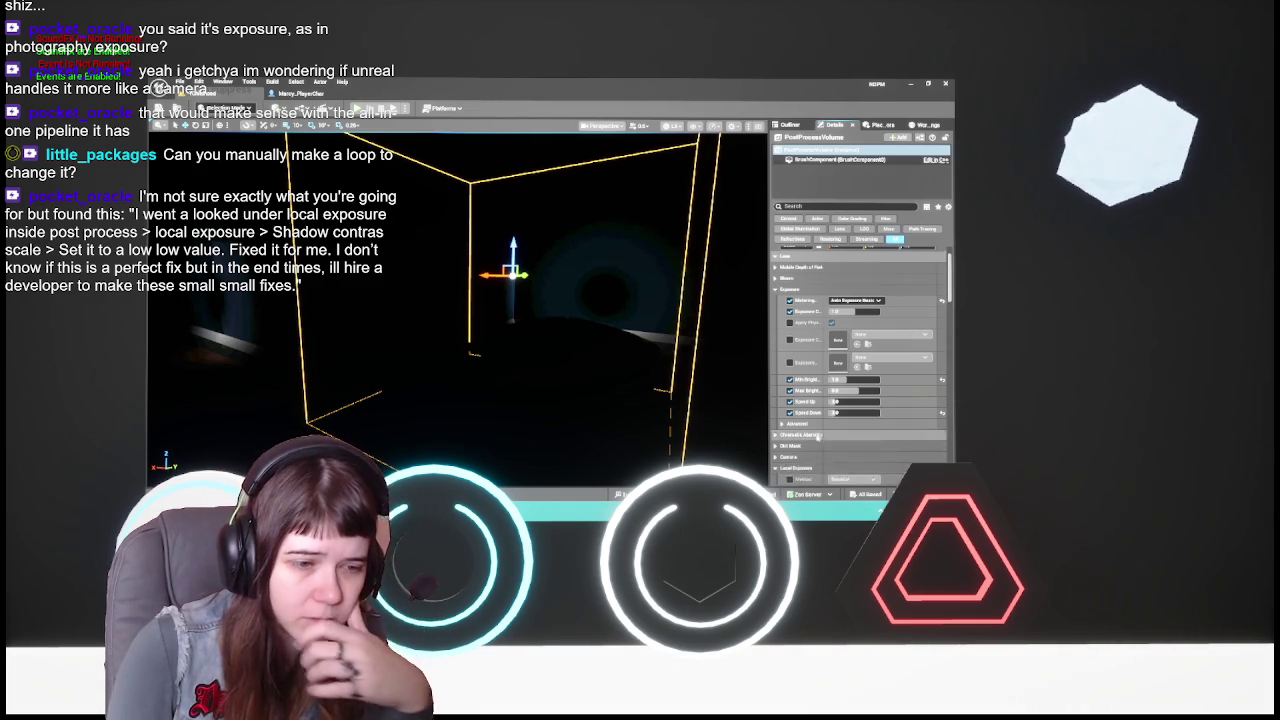
scroll(816, 424, "down", 2)
scroll(815, 424, "down", 2)
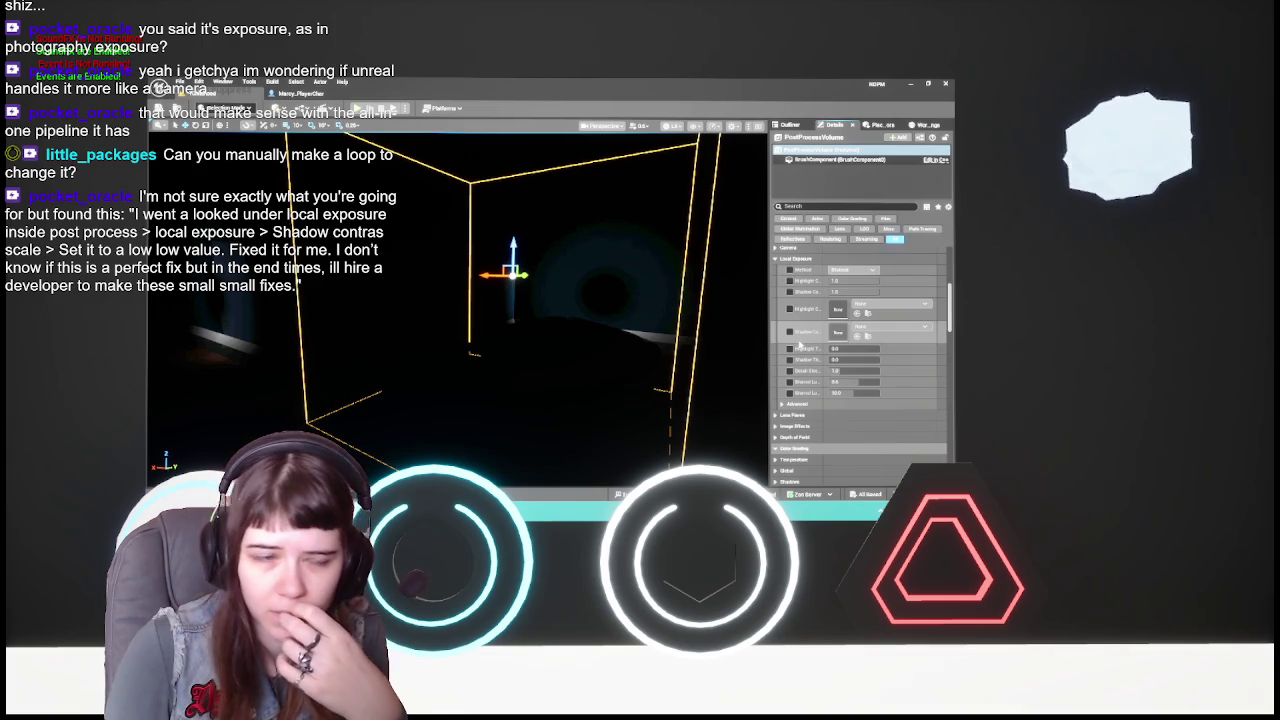
left_click(790, 331)
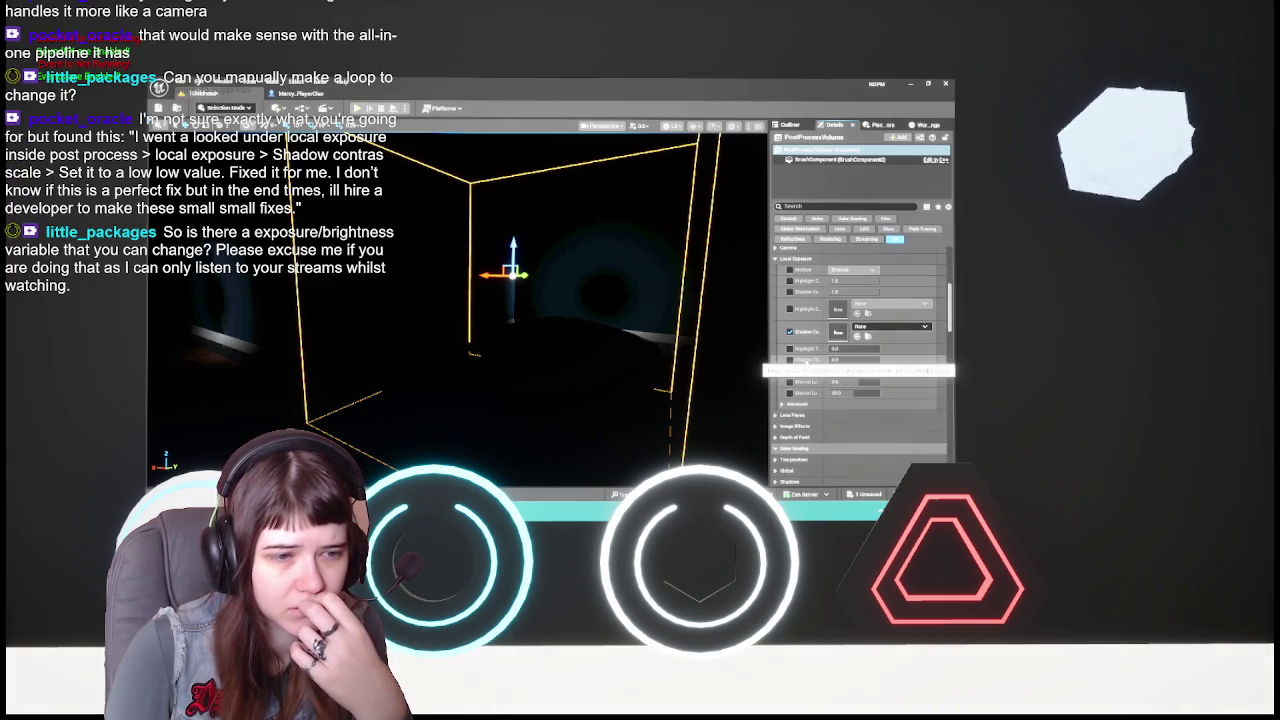
left_click_drag(829, 352, 850, 341)
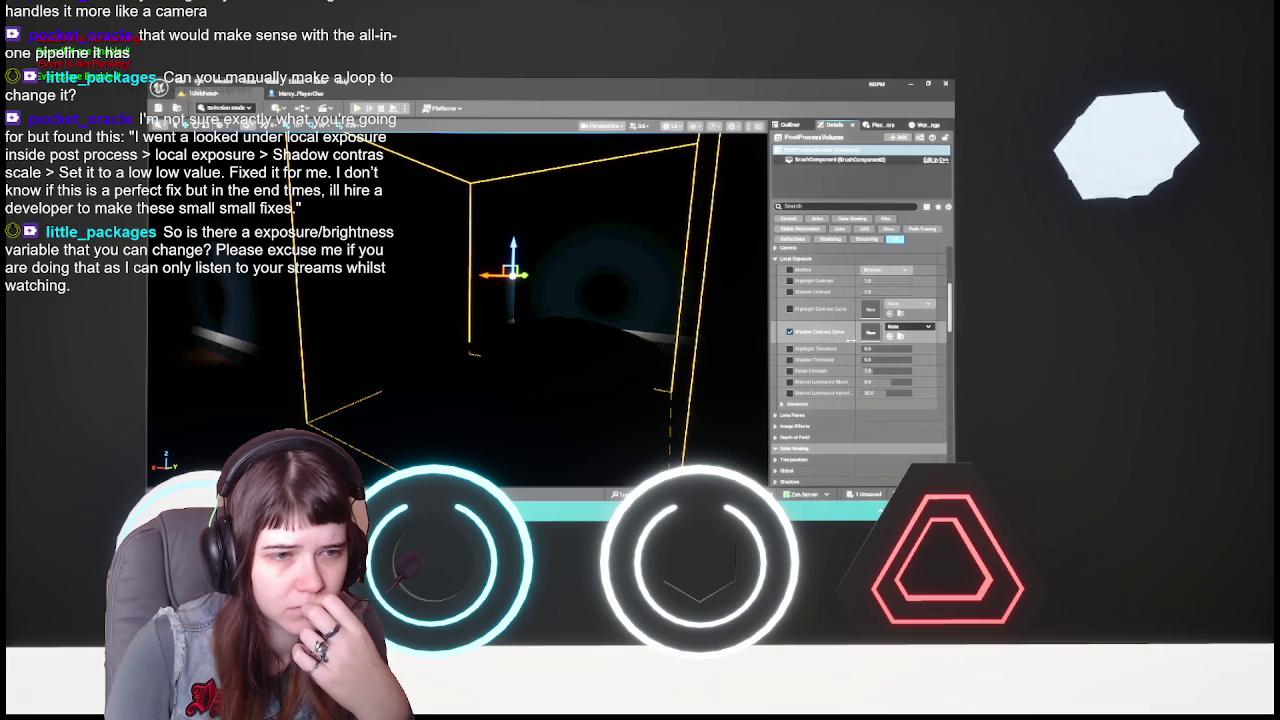
left_click(790, 331)
left_click(790, 291)
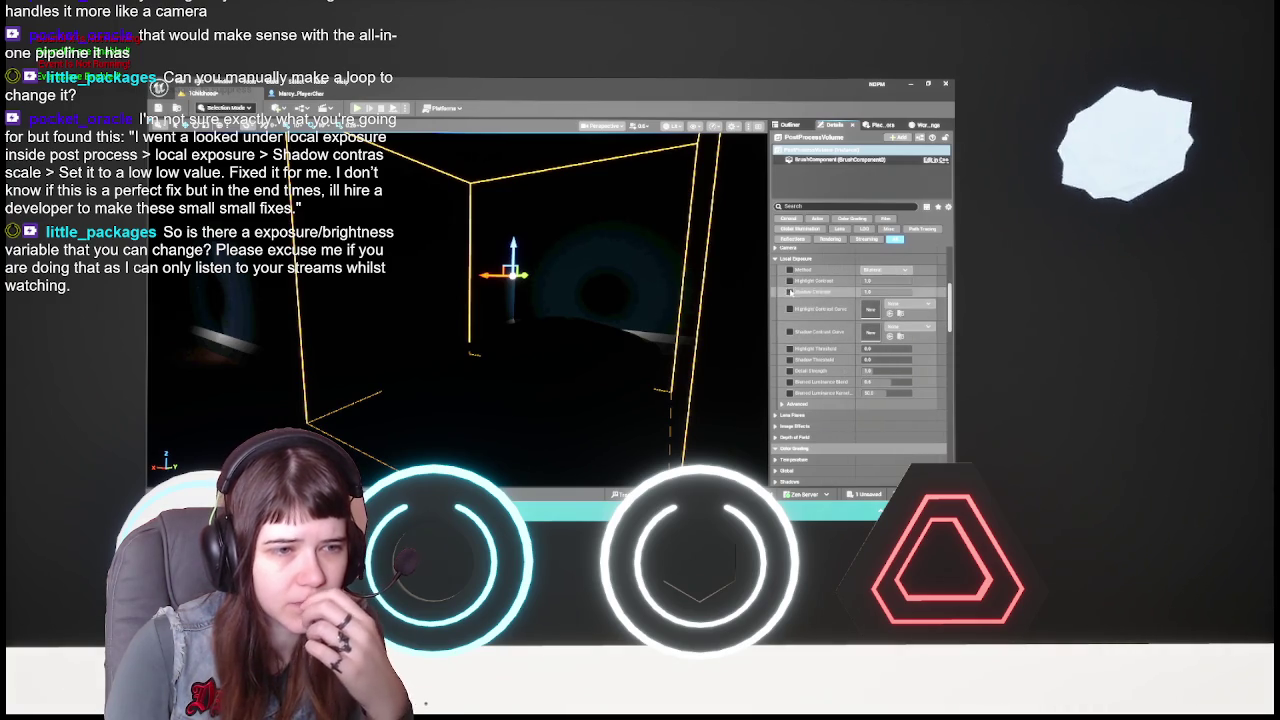
left_click_drag(857, 324, 829, 320)
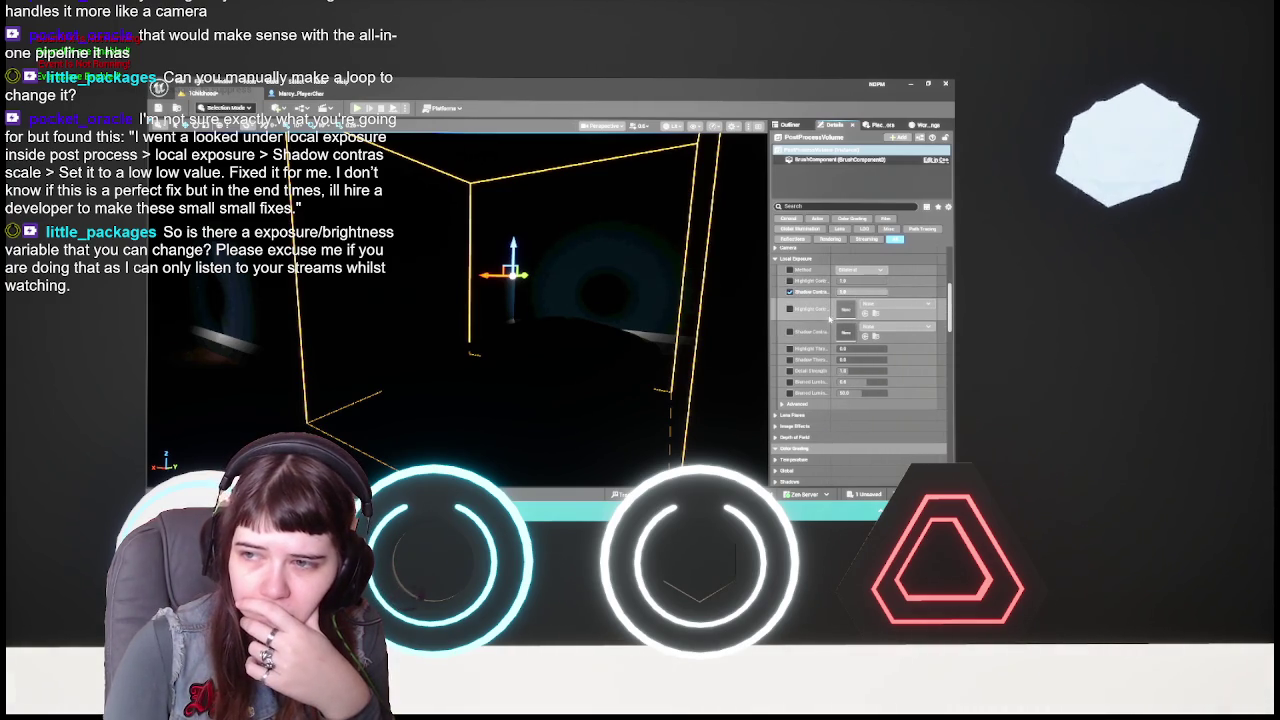
- Set Shadow Contrast to 0.01, then lower it to 0
left_click(855, 291)
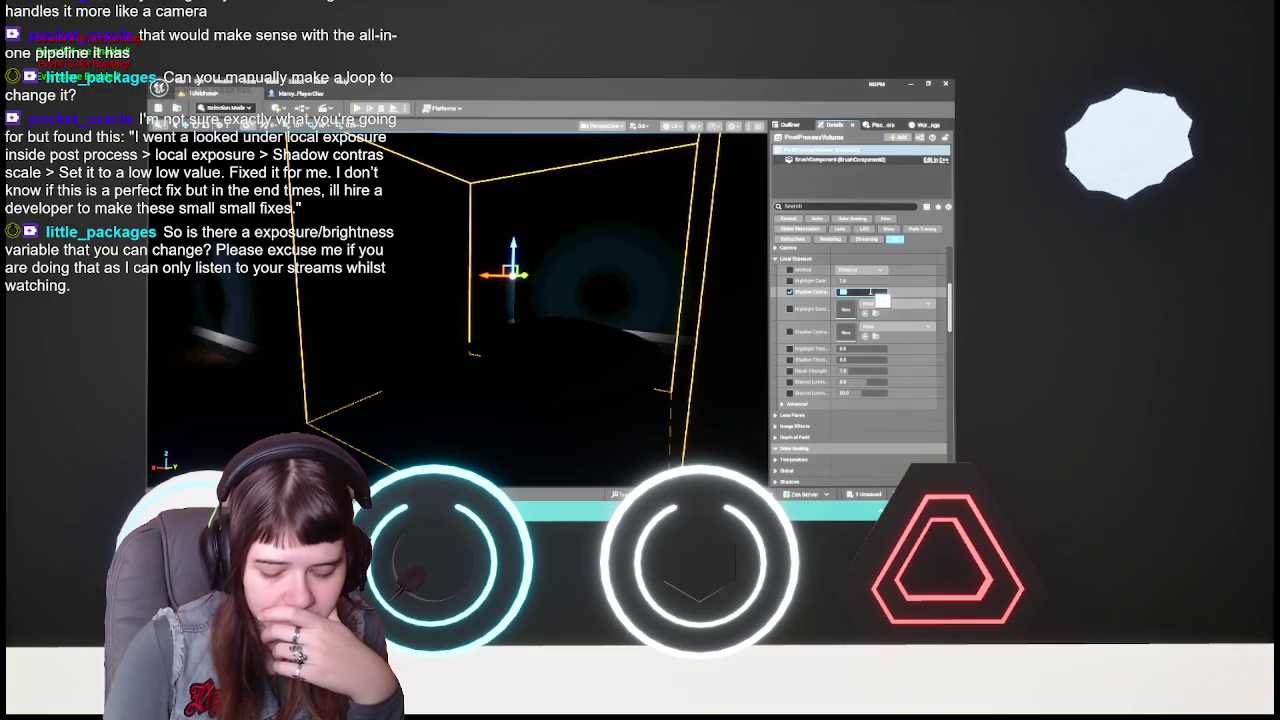
type("0.01")
key("Return")
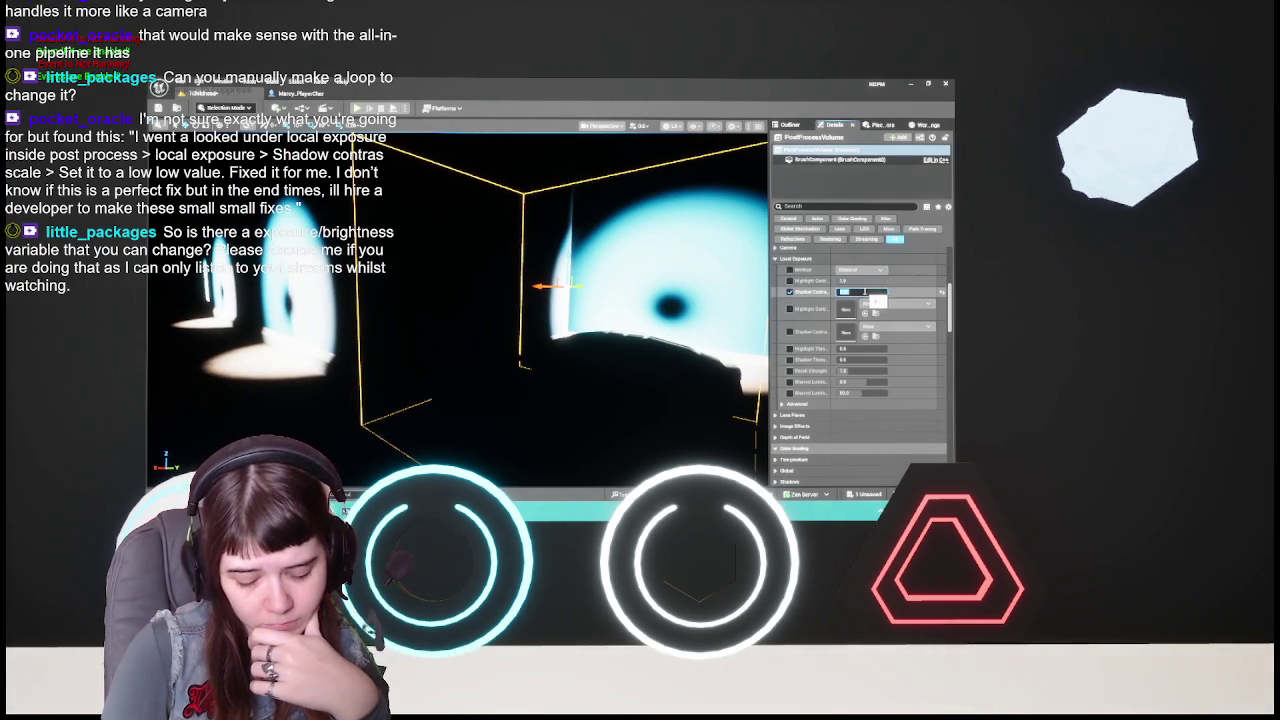
left_click(862, 291)
type("0")
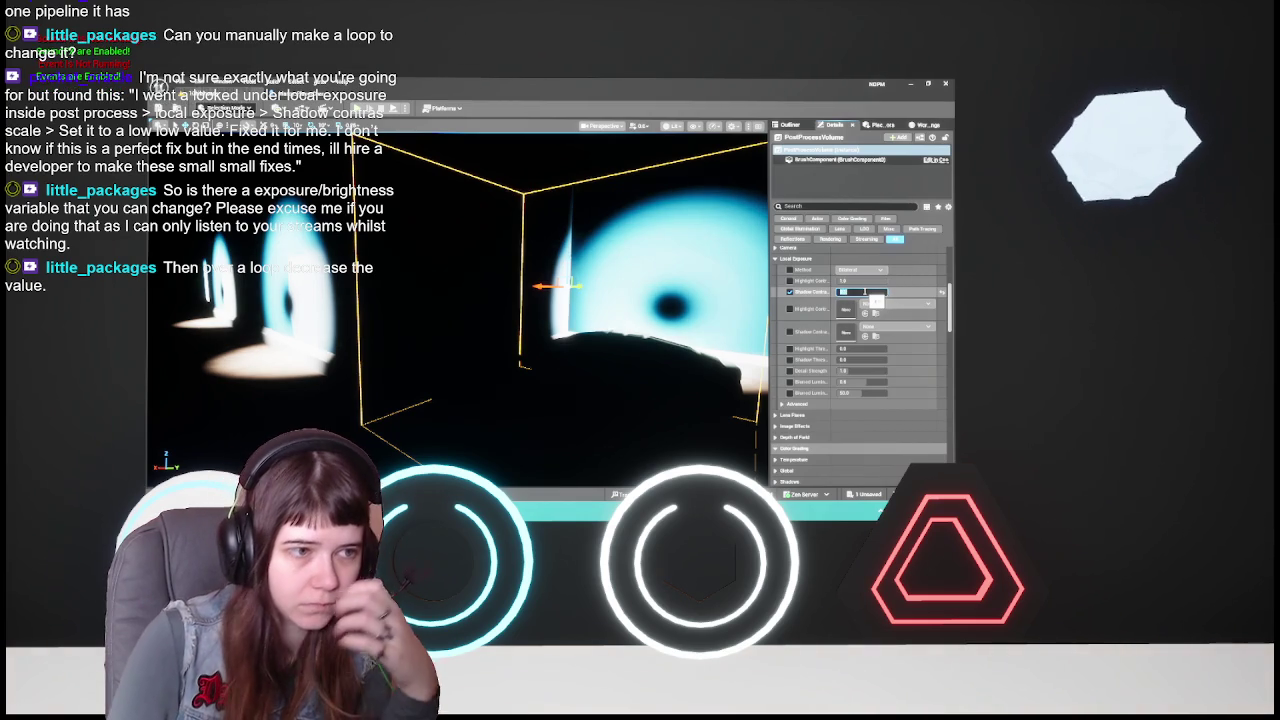
key("Return")
left_click_drag(230, 312, 230, 312)
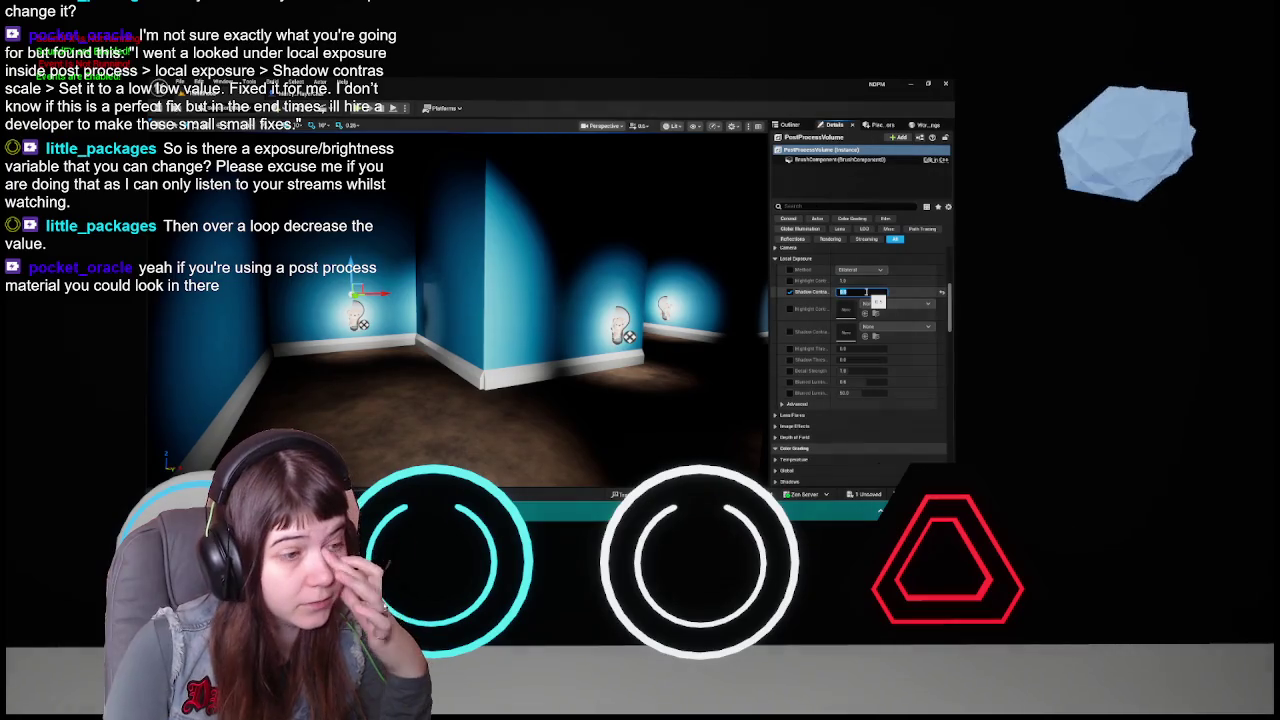
- Reselect the PostProcessVolume from the Outliner and scroll to its Local Exposure settings
left_click(866, 292)
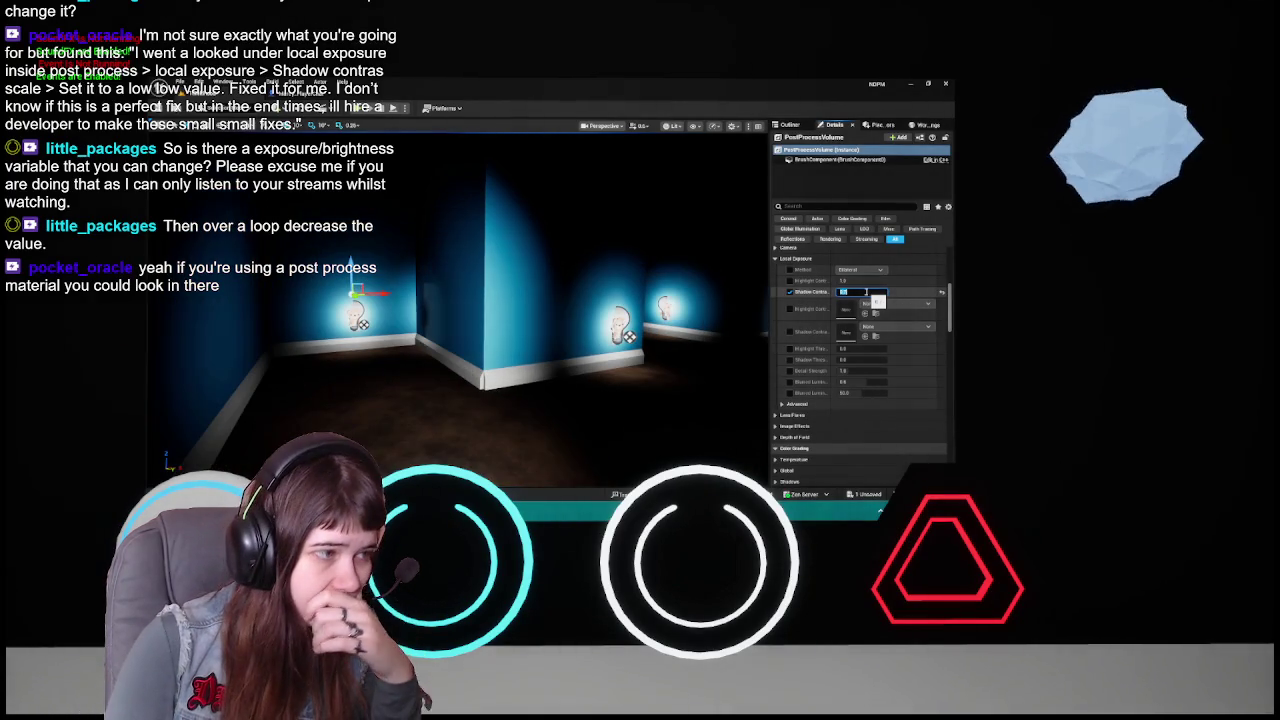
left_click(790, 124)
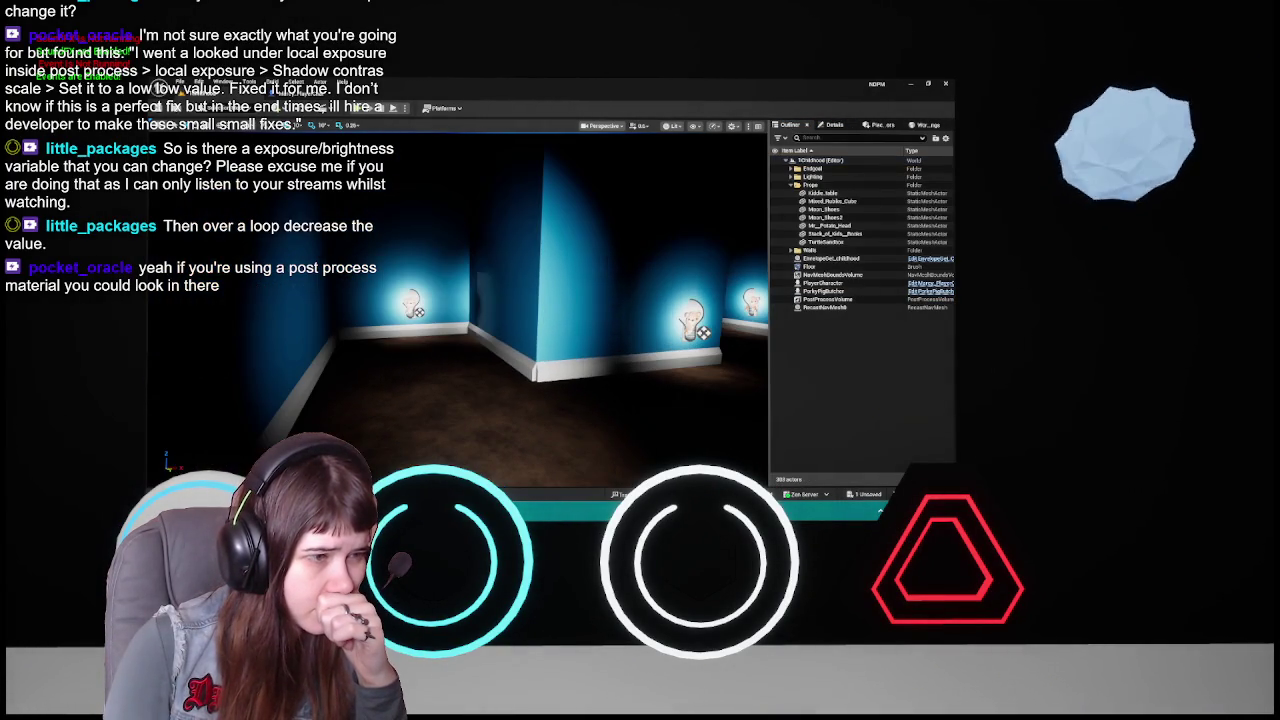
left_click(835, 124)
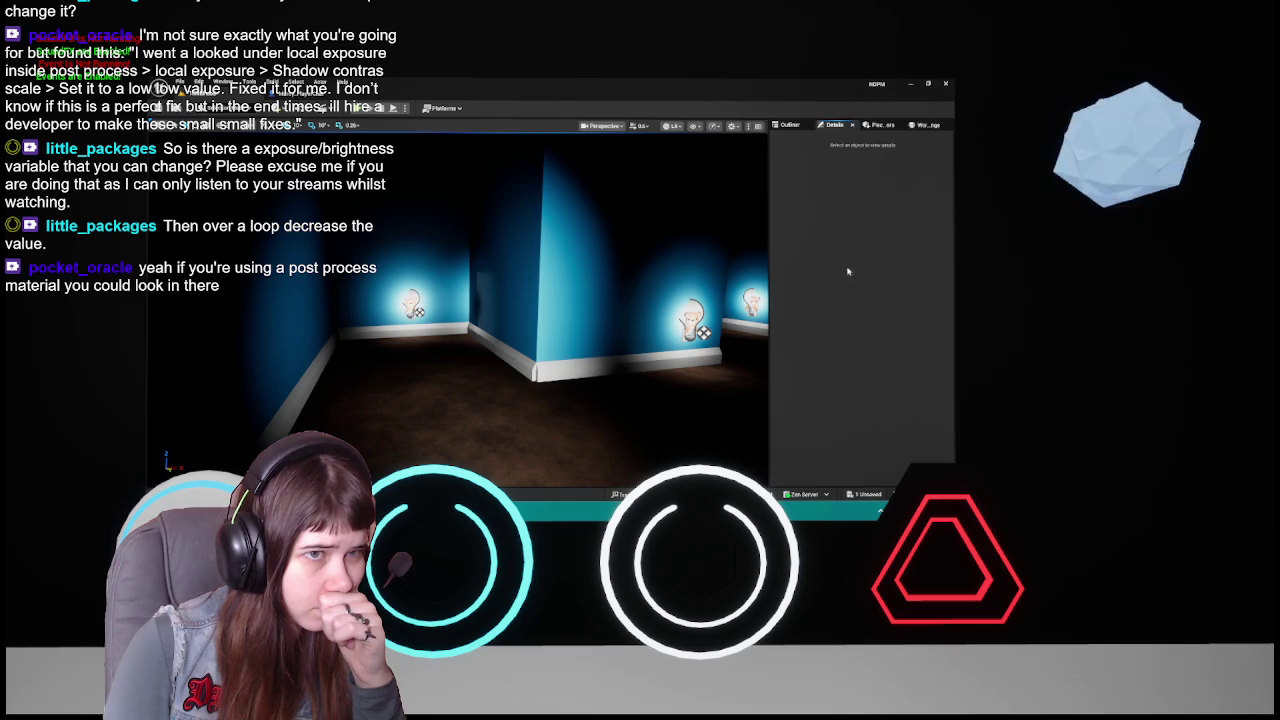
left_click(792, 124)
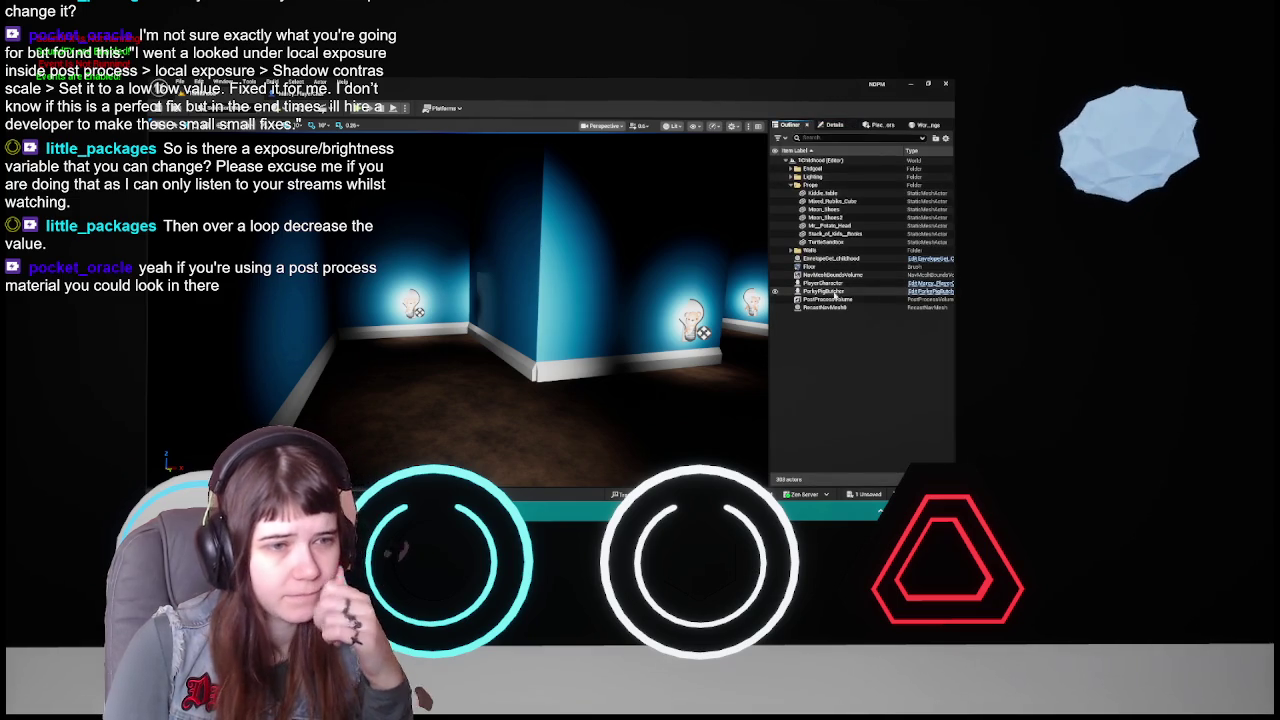
left_click(828, 299)
left_click(834, 124)
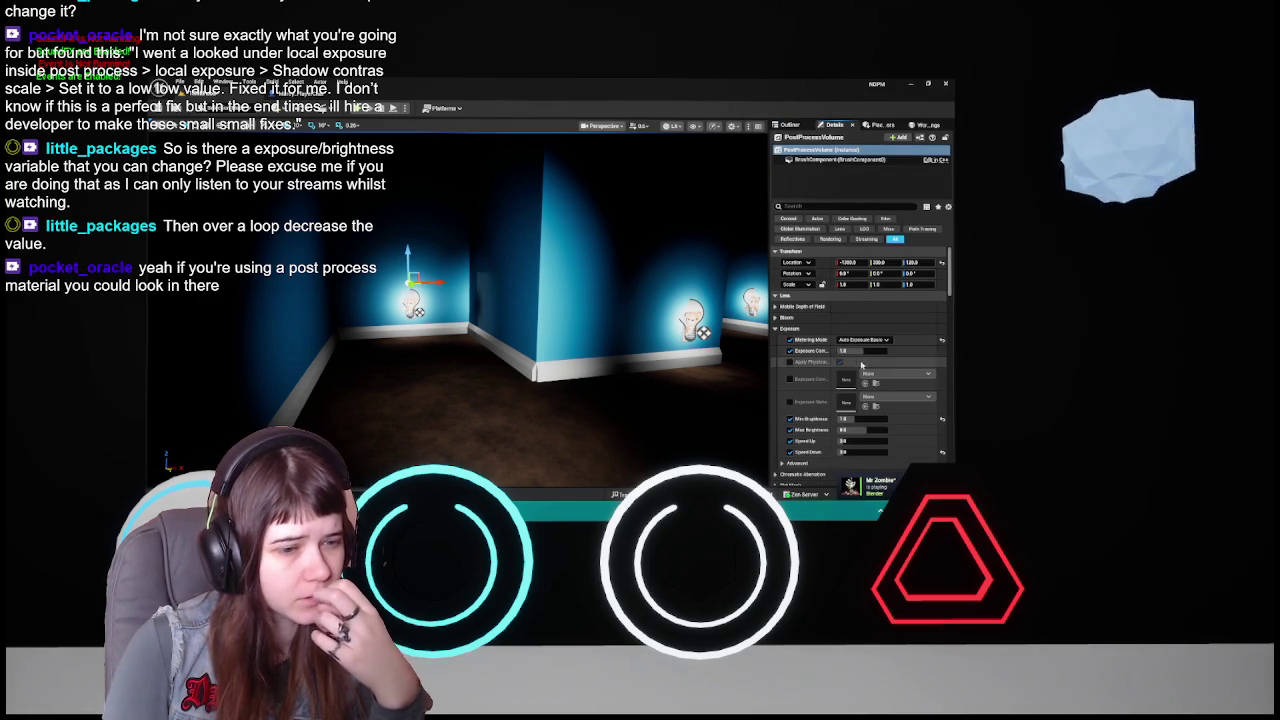
scroll(834, 380, "down", 5)
scroll(834, 380, "down", 3)
- Clear the Shadow Contrast value, disable its override, and frame the volume's bounds
left_click(860, 358)
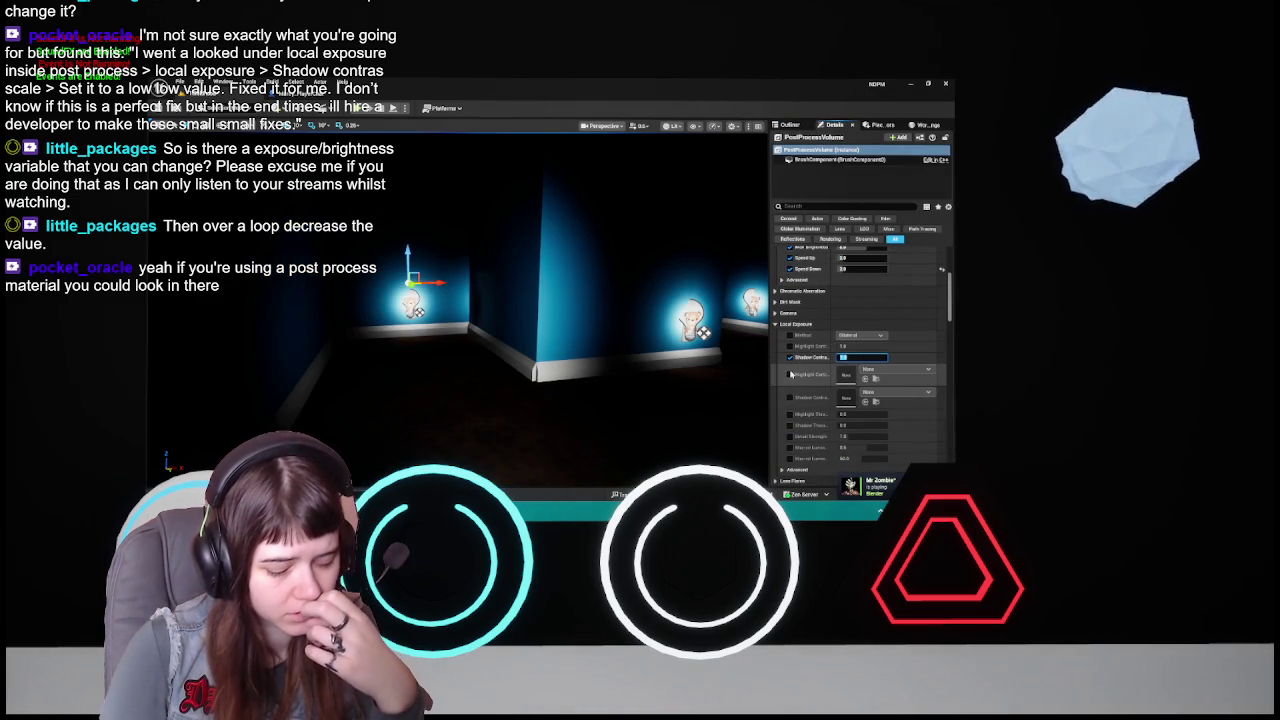
key("BackSpace")
key("Return")
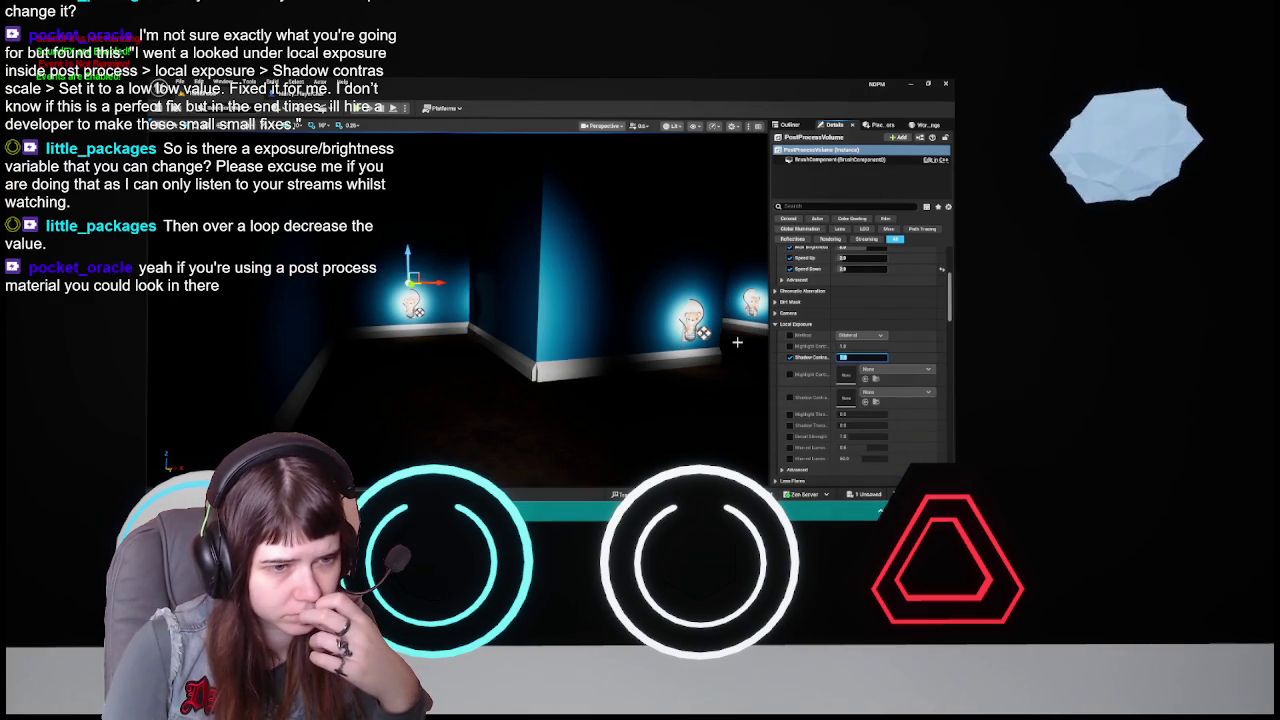
left_click(790, 357)
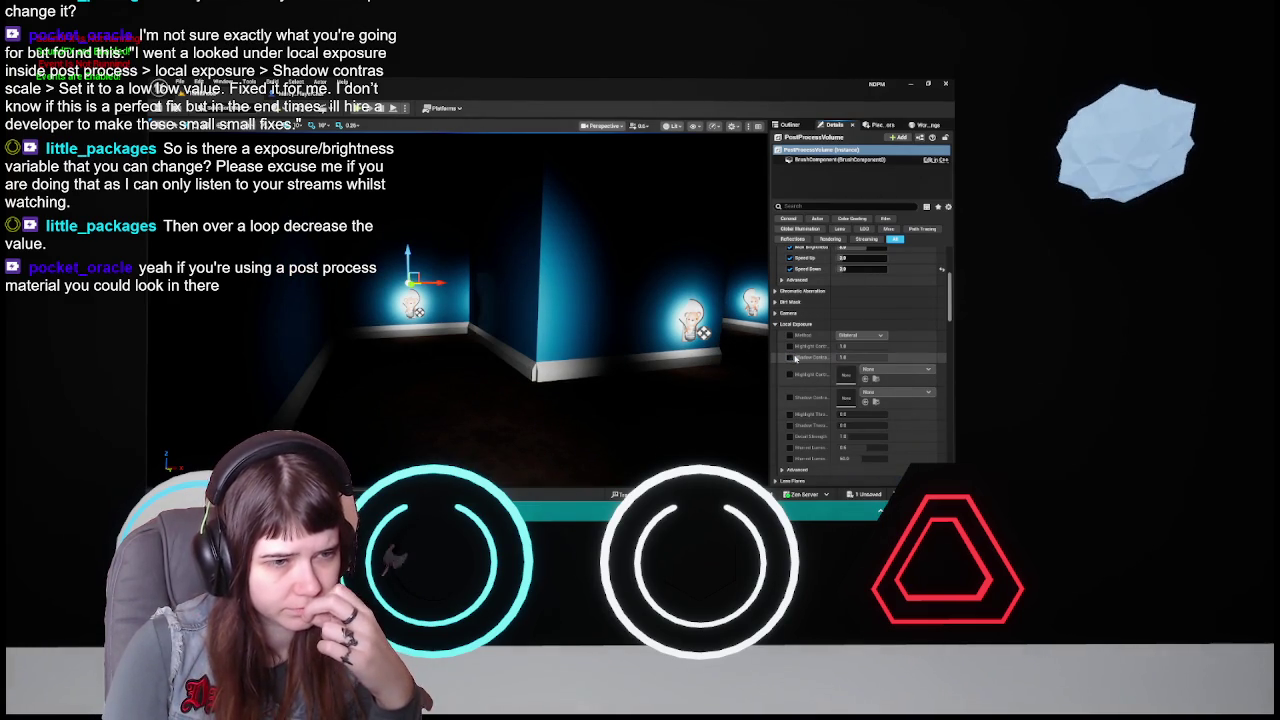
scroll(820, 345, "up", 5)
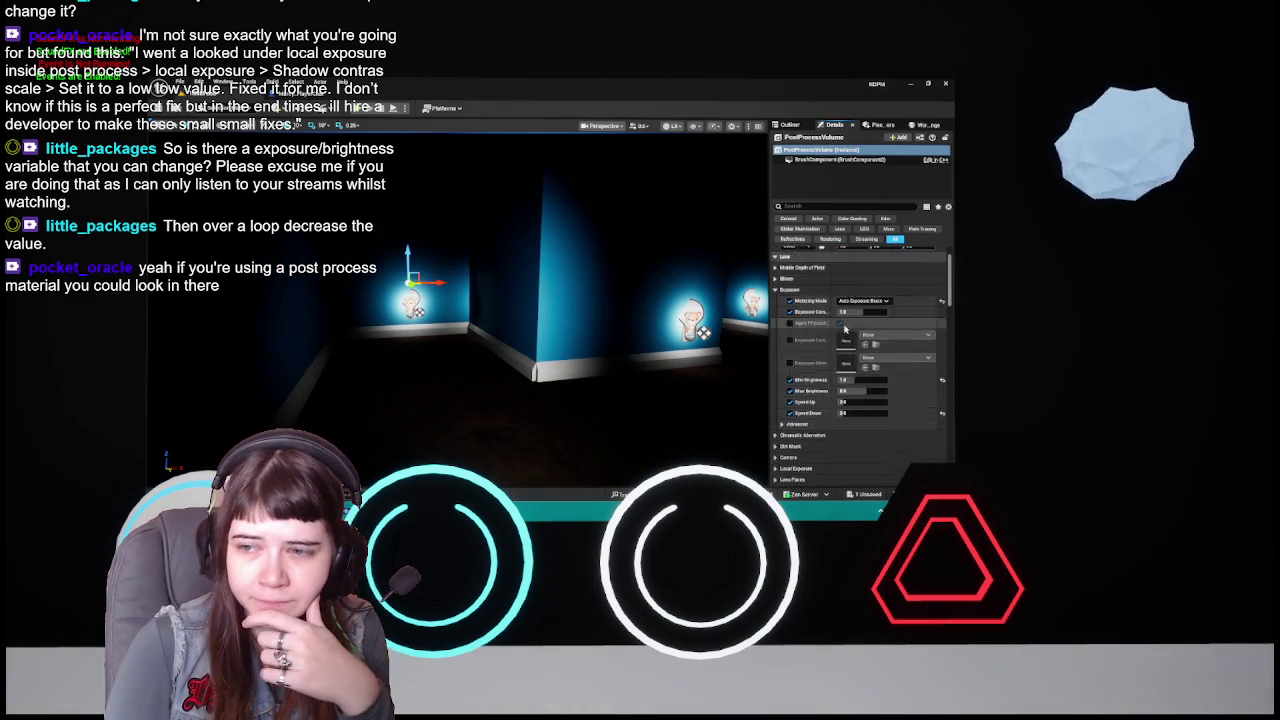
scroll(844, 329, "up", 1)
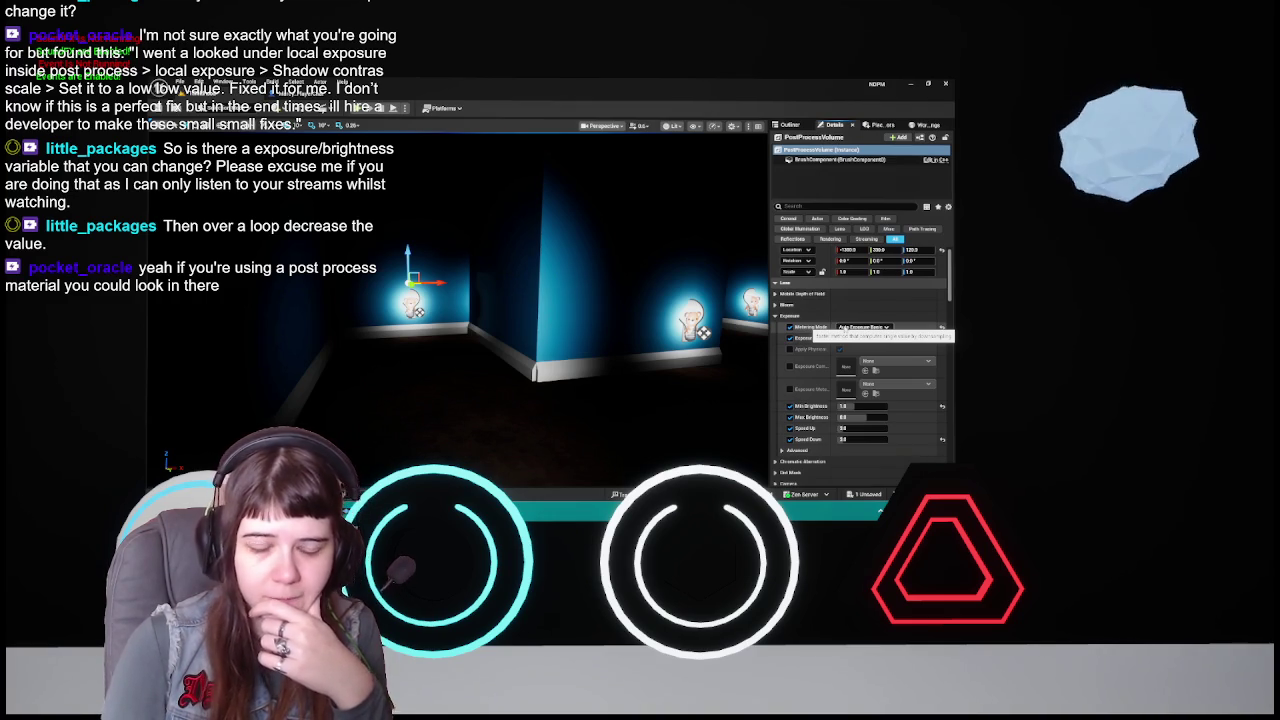
key("f")
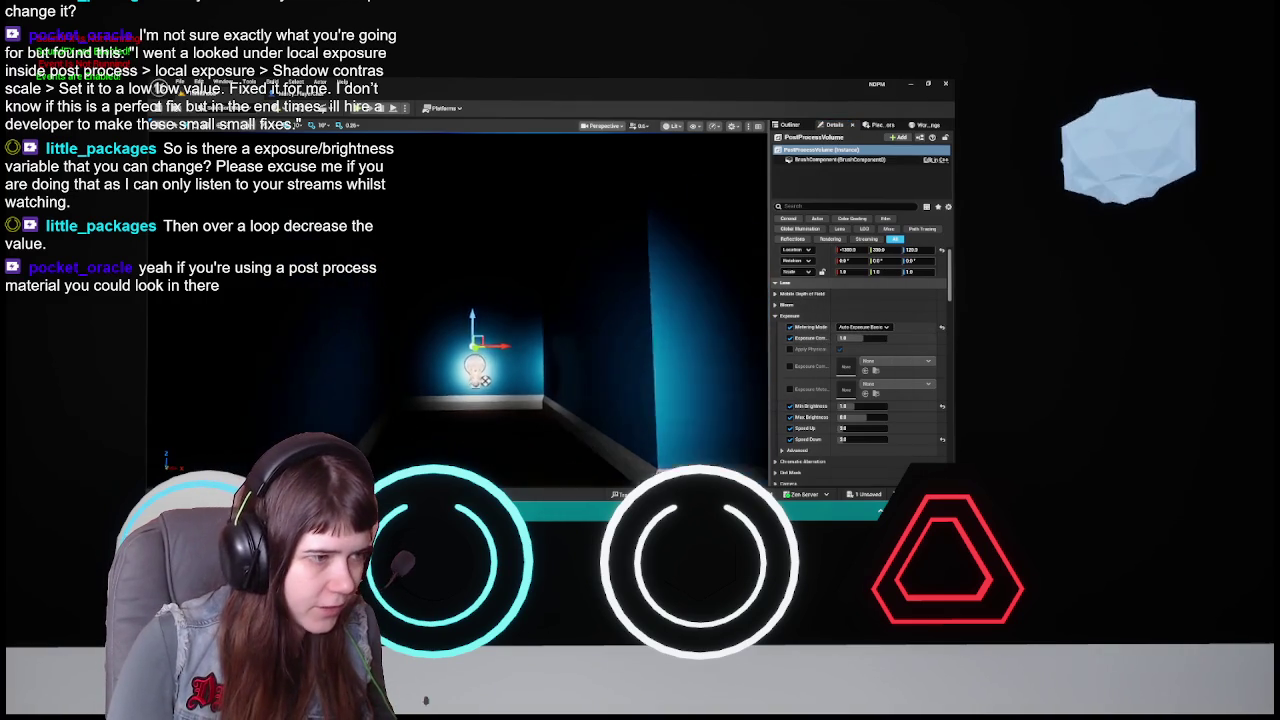
mouse_move(476, 463)
left_mouse_down()
mouse_move(205, 265)
mouse_move(165, 296)
left_mouse_up()
left_click(275, 84)
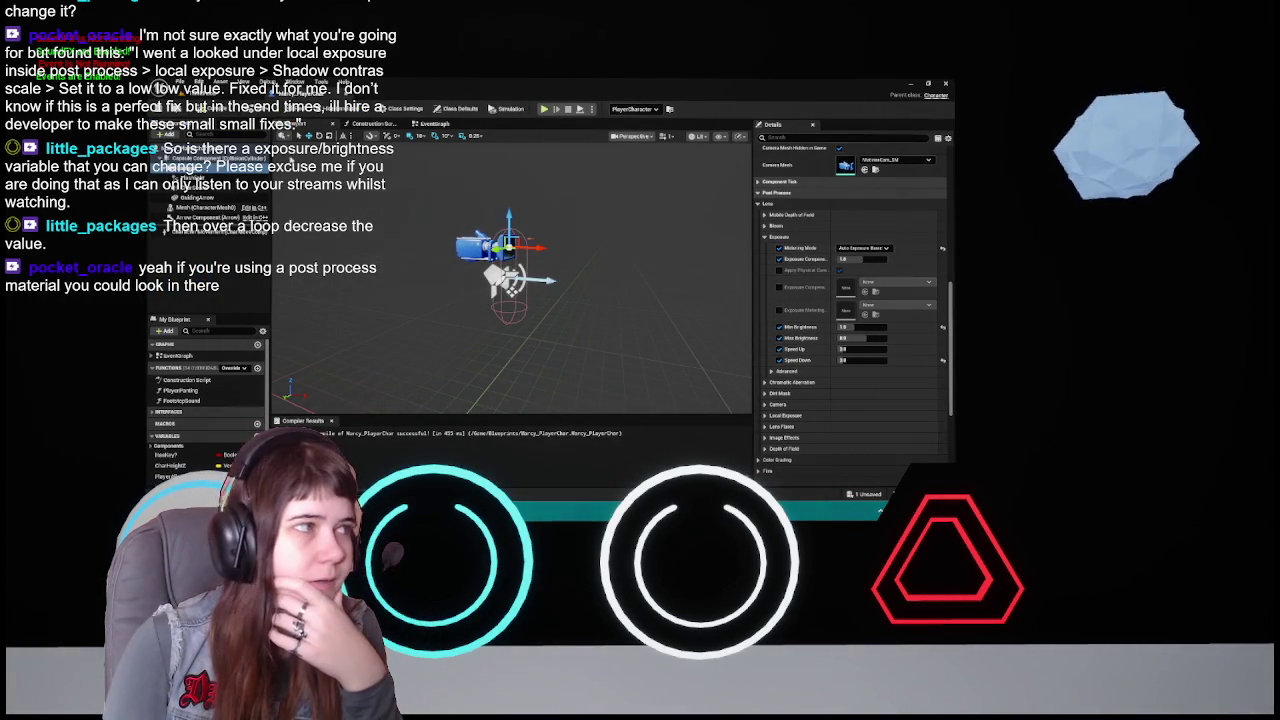
left_click(215, 92)
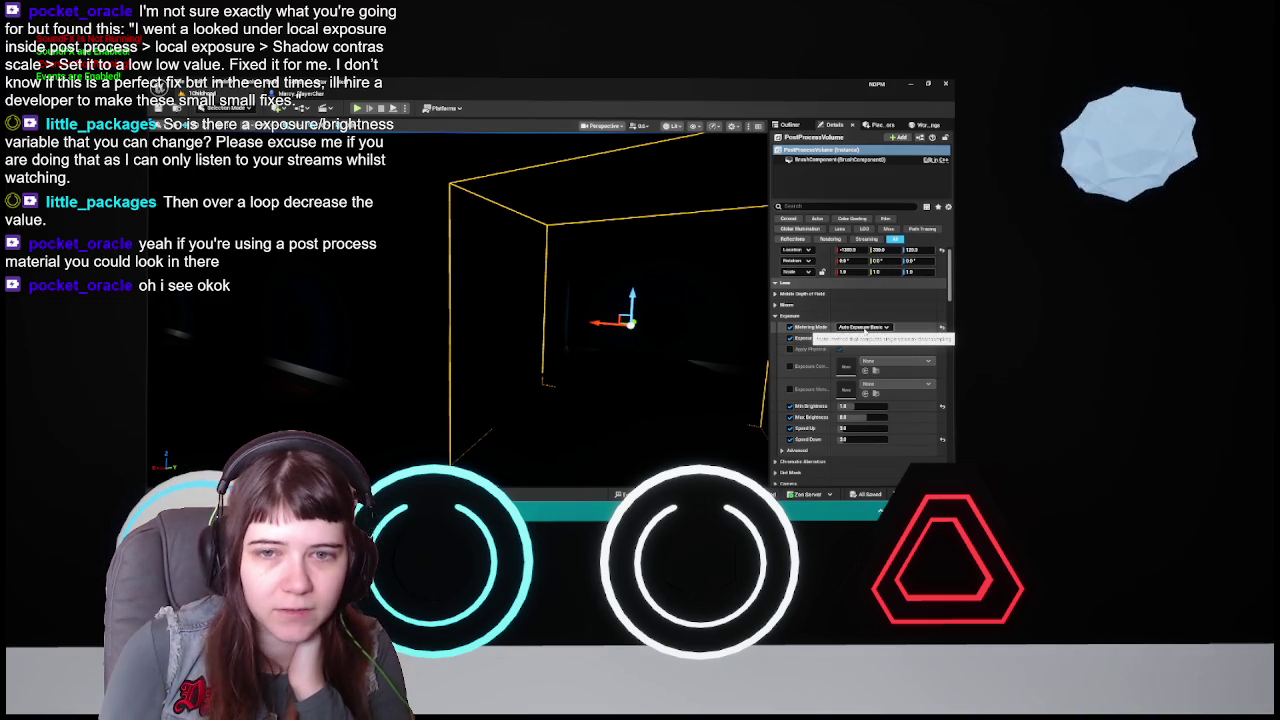
- Set the volume's exposure Min Brightness to -1 and look around the corridors to check
left_click(858, 417)
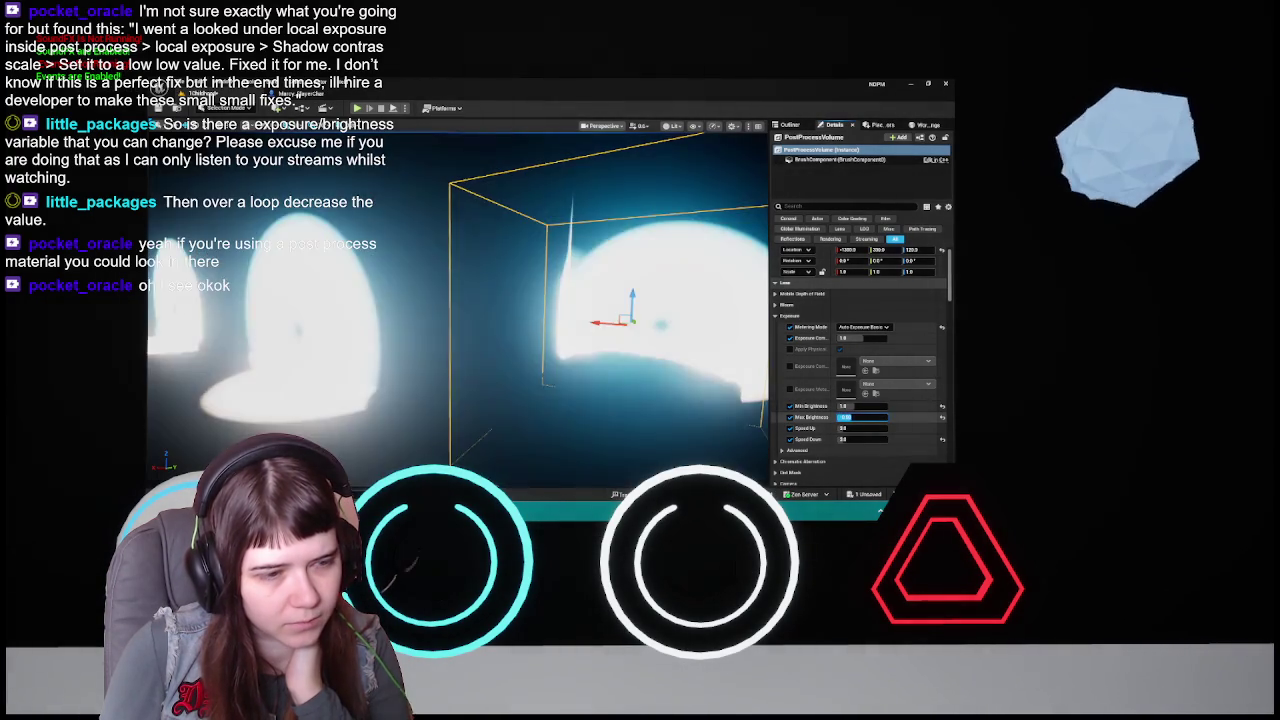
left_click(880, 416)
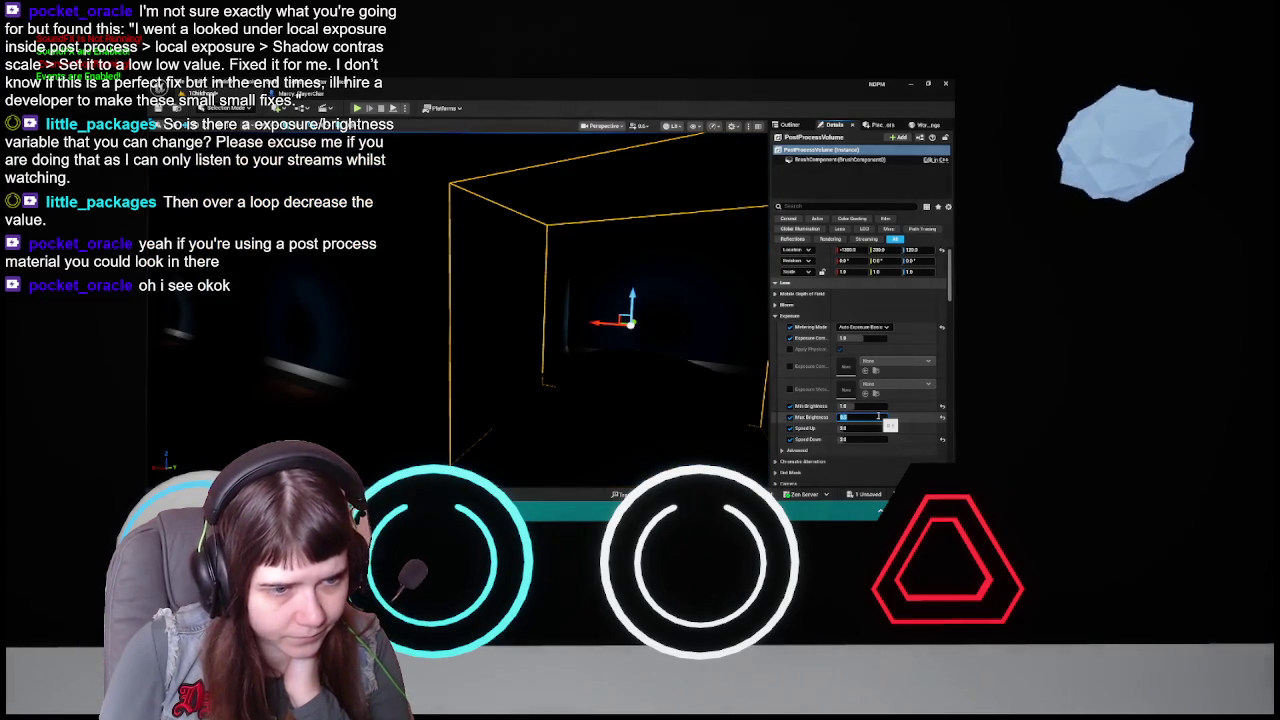
mouse_move(560, 330)
left_mouse_down()
mouse_move(296, 325)
mouse_move(681, 361)
left_mouse_up()
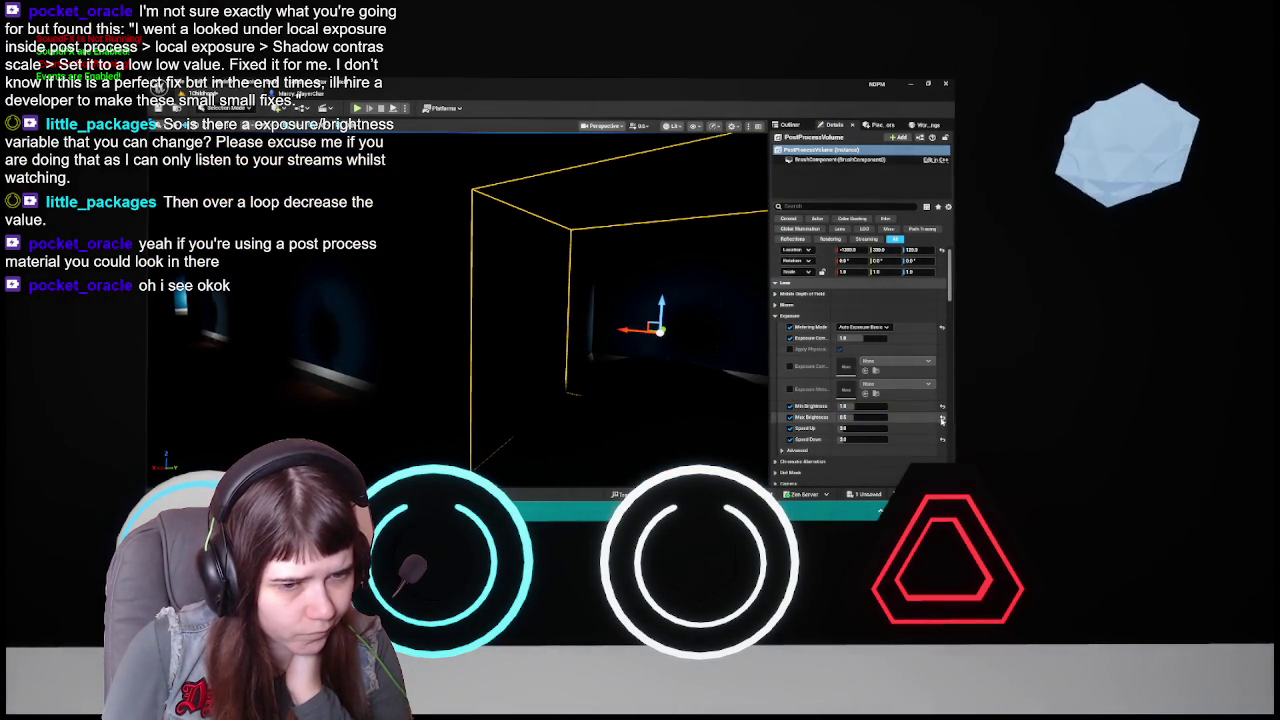
left_click(848, 406)
type("-1")
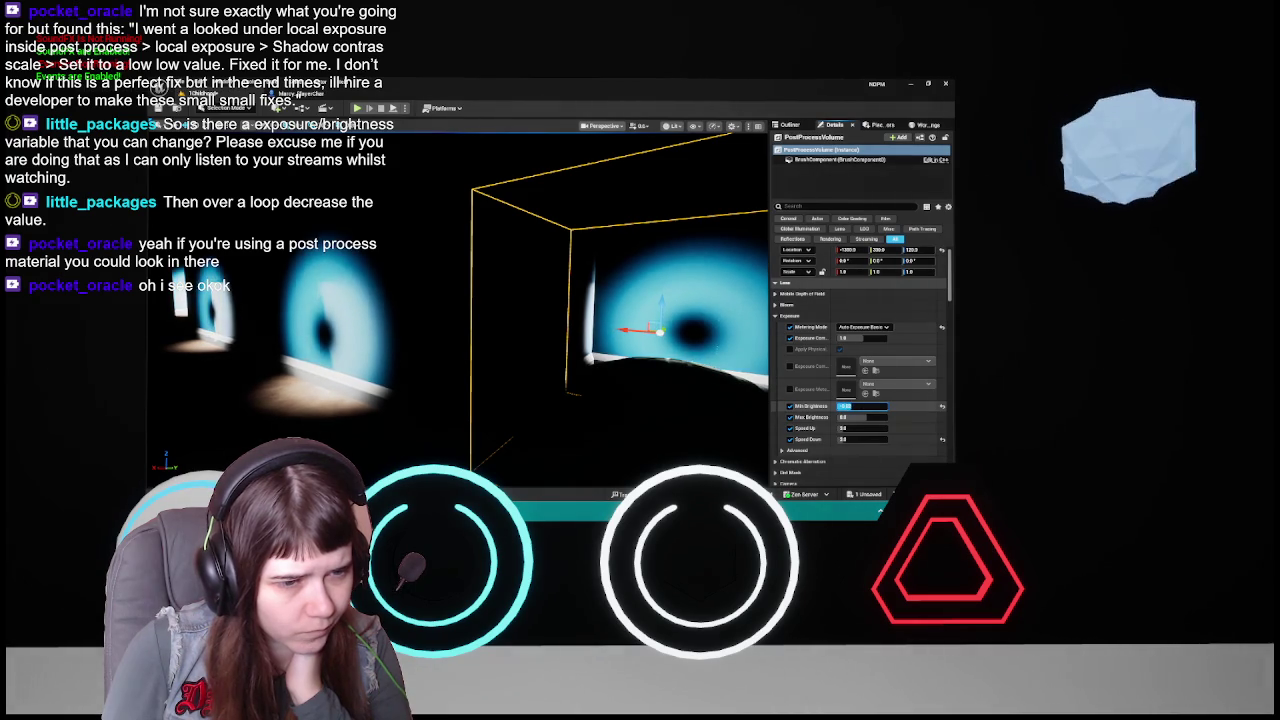
key("Return")
left_click_drag(655, 358, 720, 300)
mouse_move(240, 310)
left_mouse_down()
mouse_move(223, 306)
mouse_move(275, 288)
left_mouse_up()
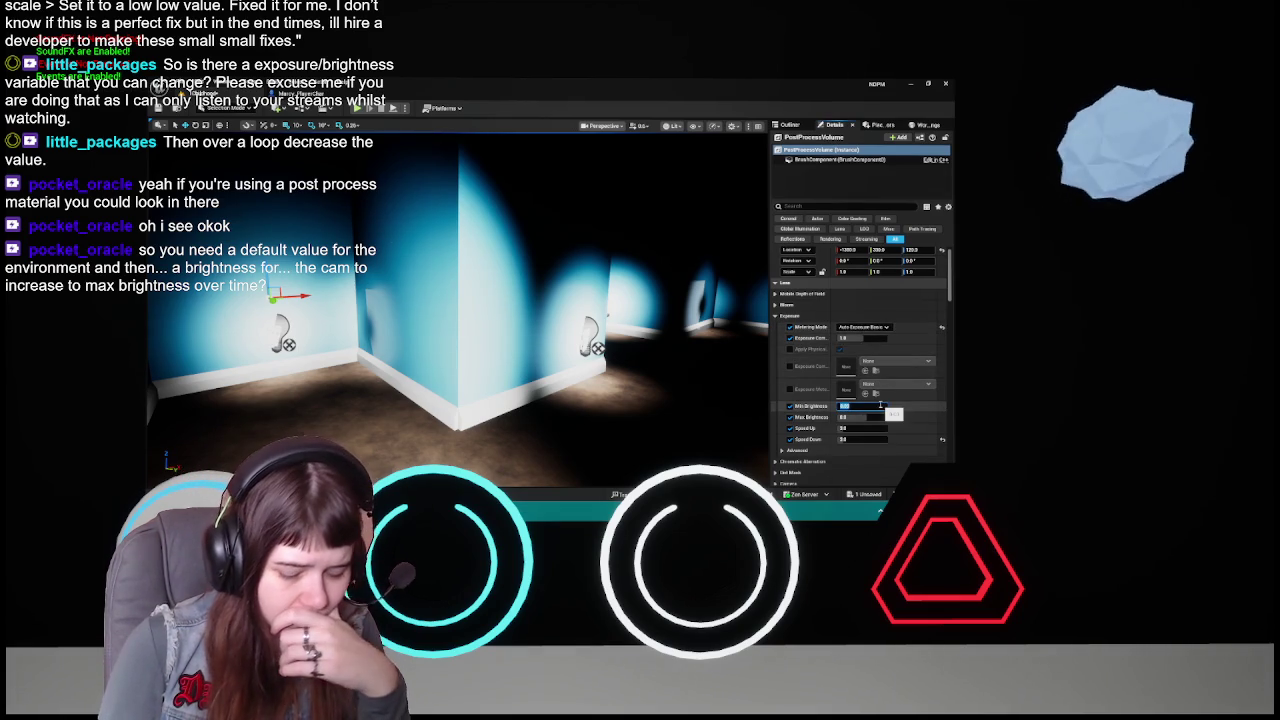
key("Return")
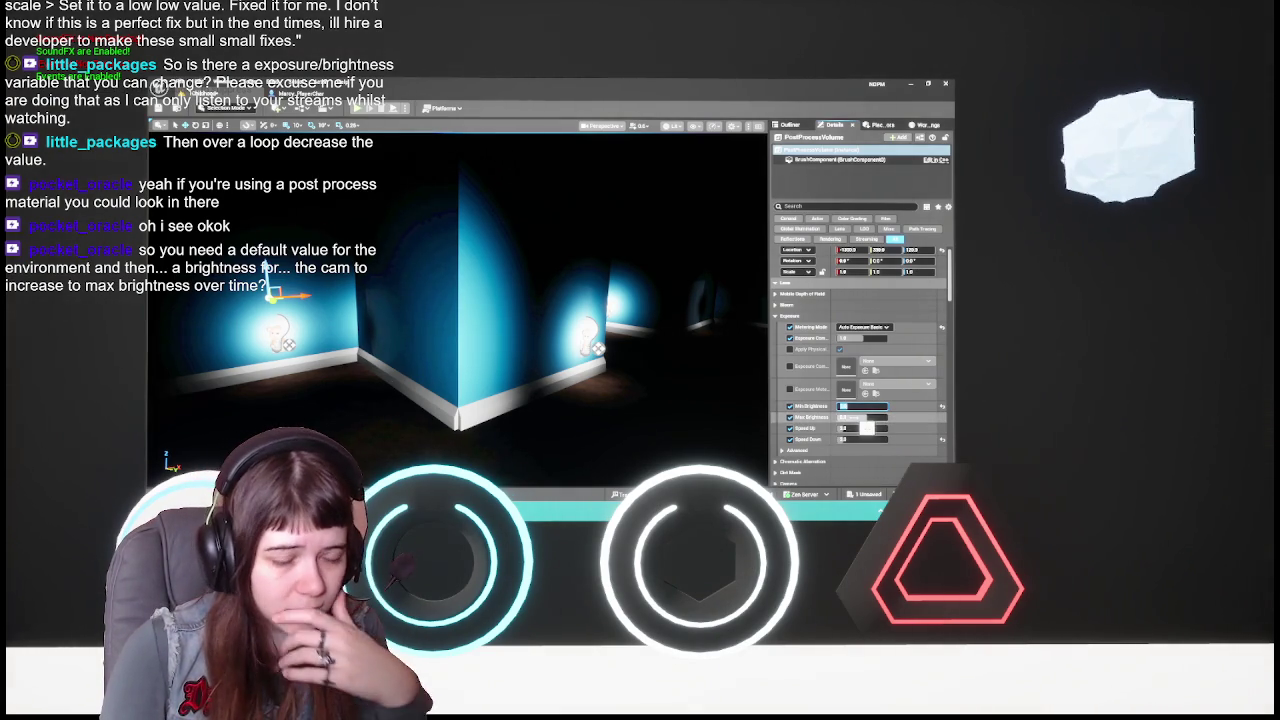
- Open the Mercy_PlayerChar Blueprint from the level's actor list
left_click_drag(694, 371, 700, 376)
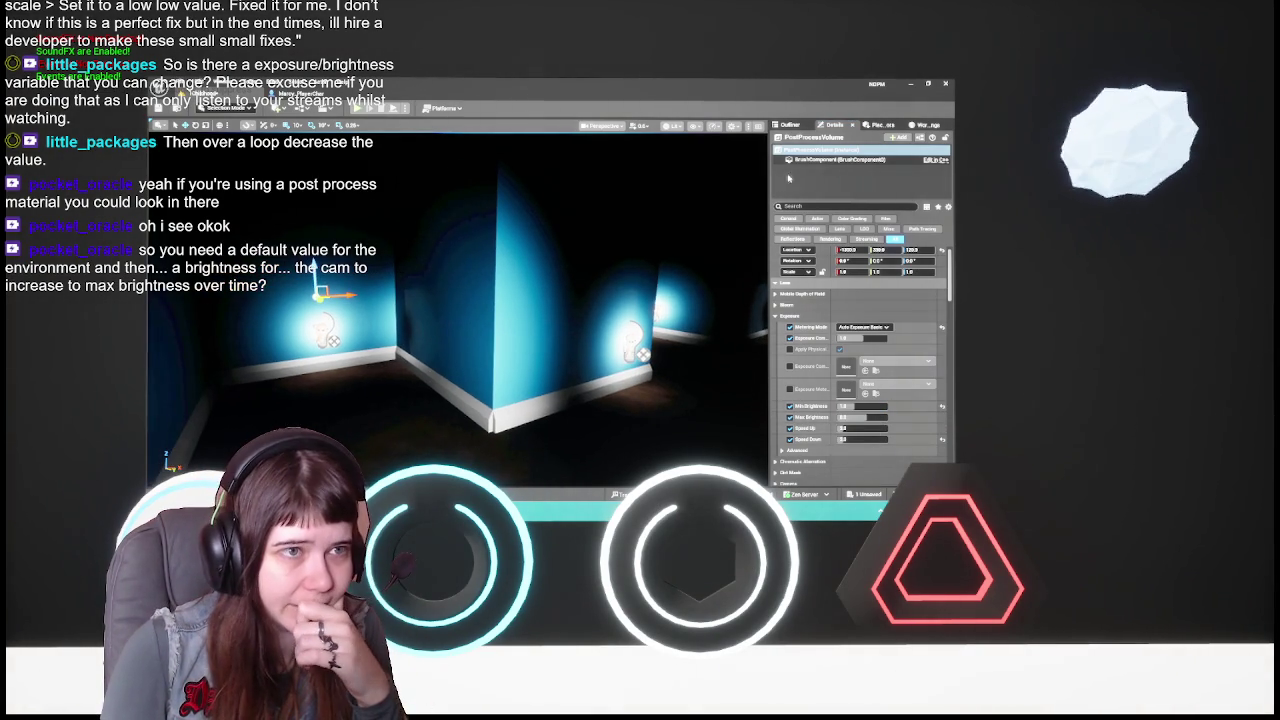
left_click(790, 125)
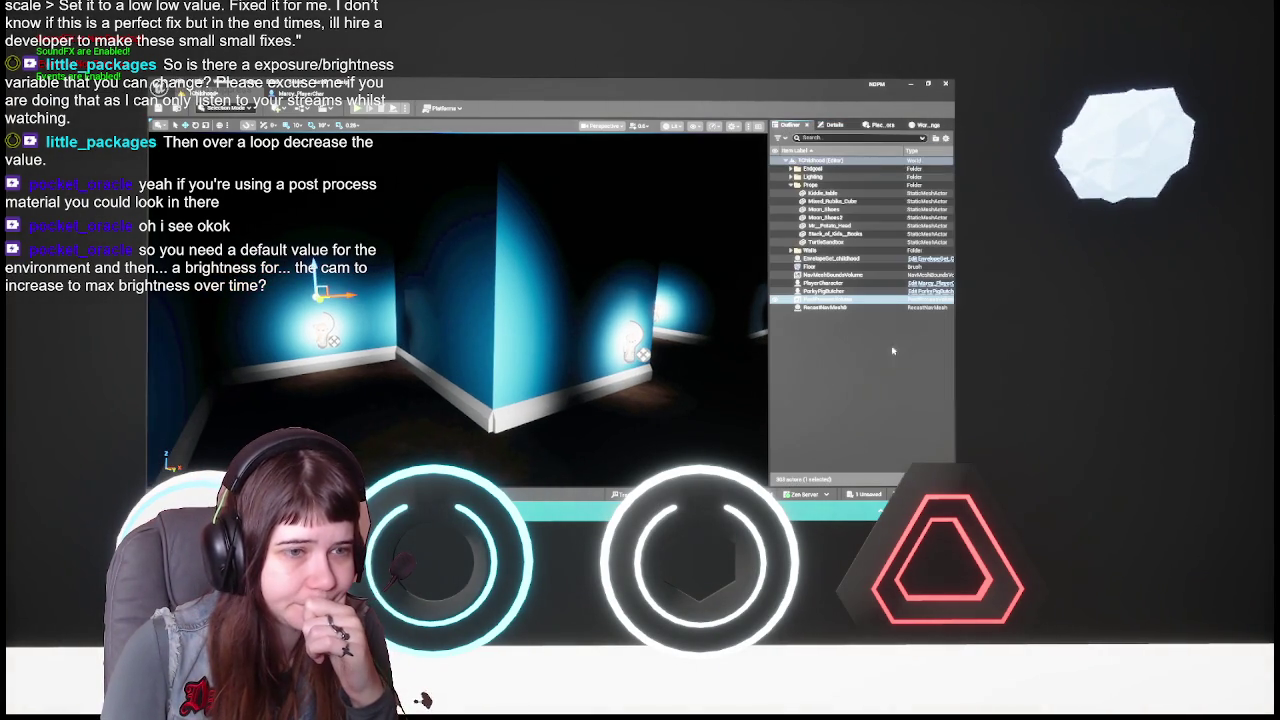
left_click(835, 125)
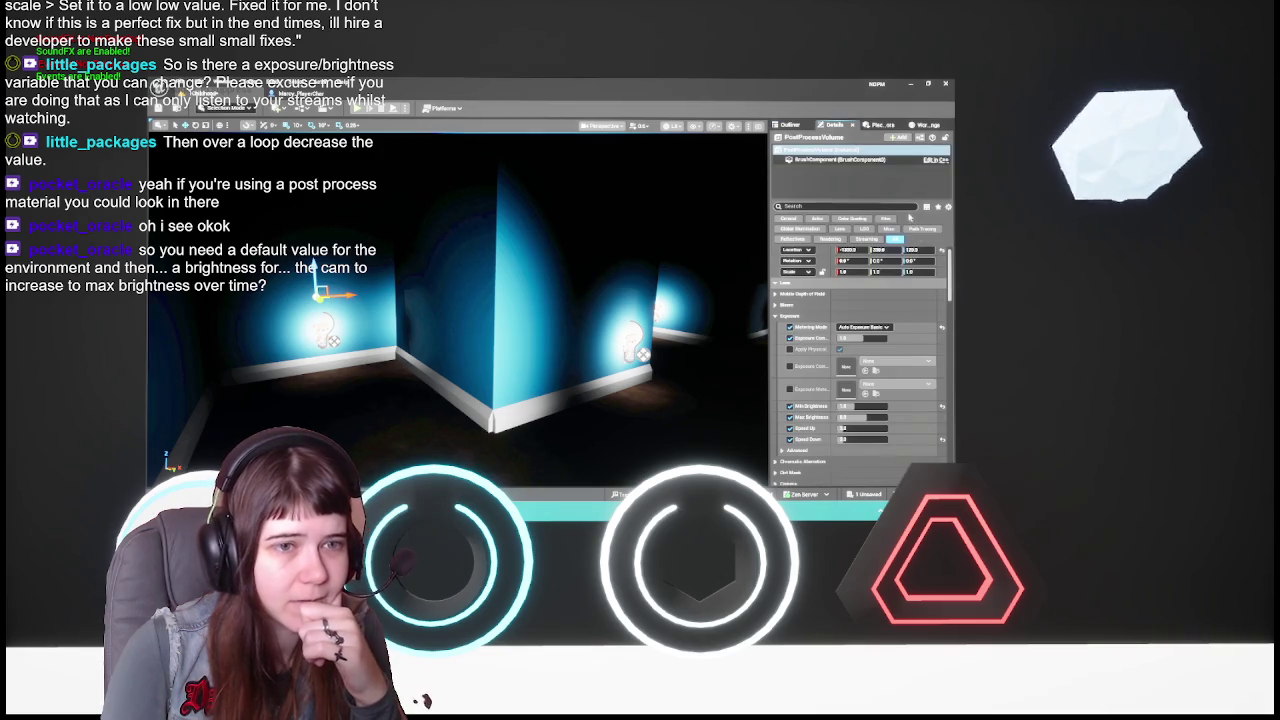
left_click(790, 125)
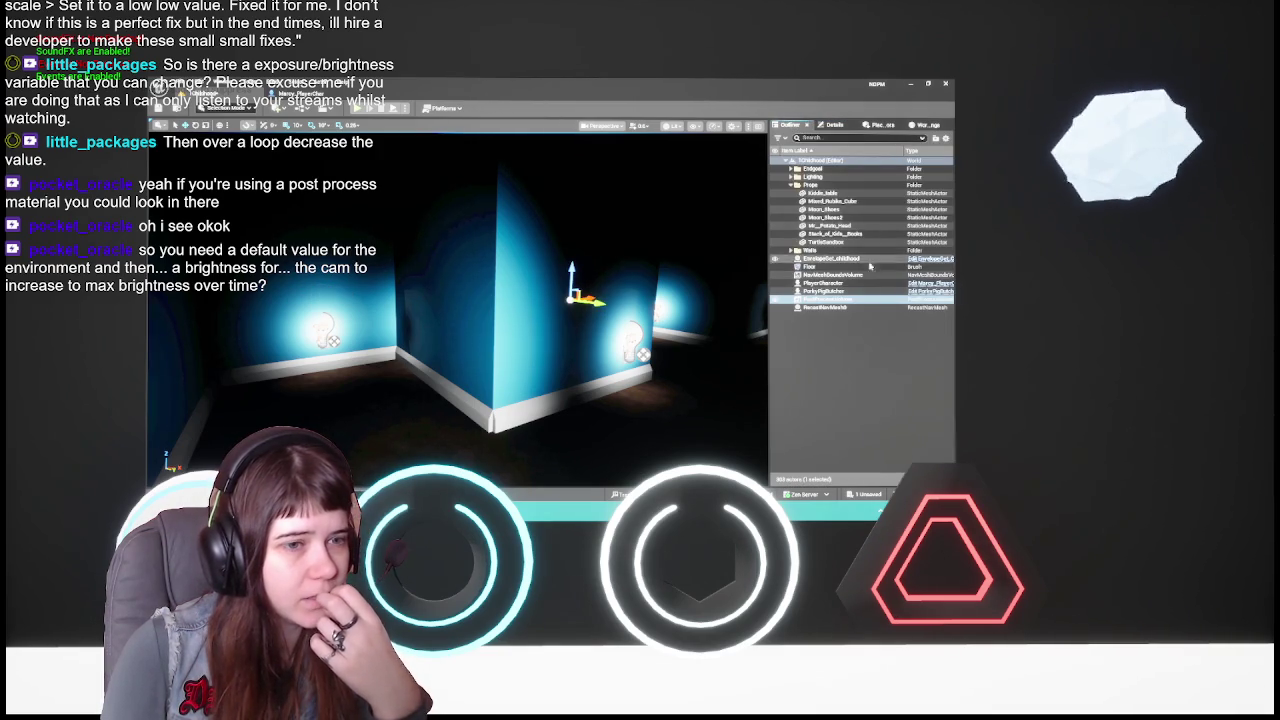
left_click(928, 284)
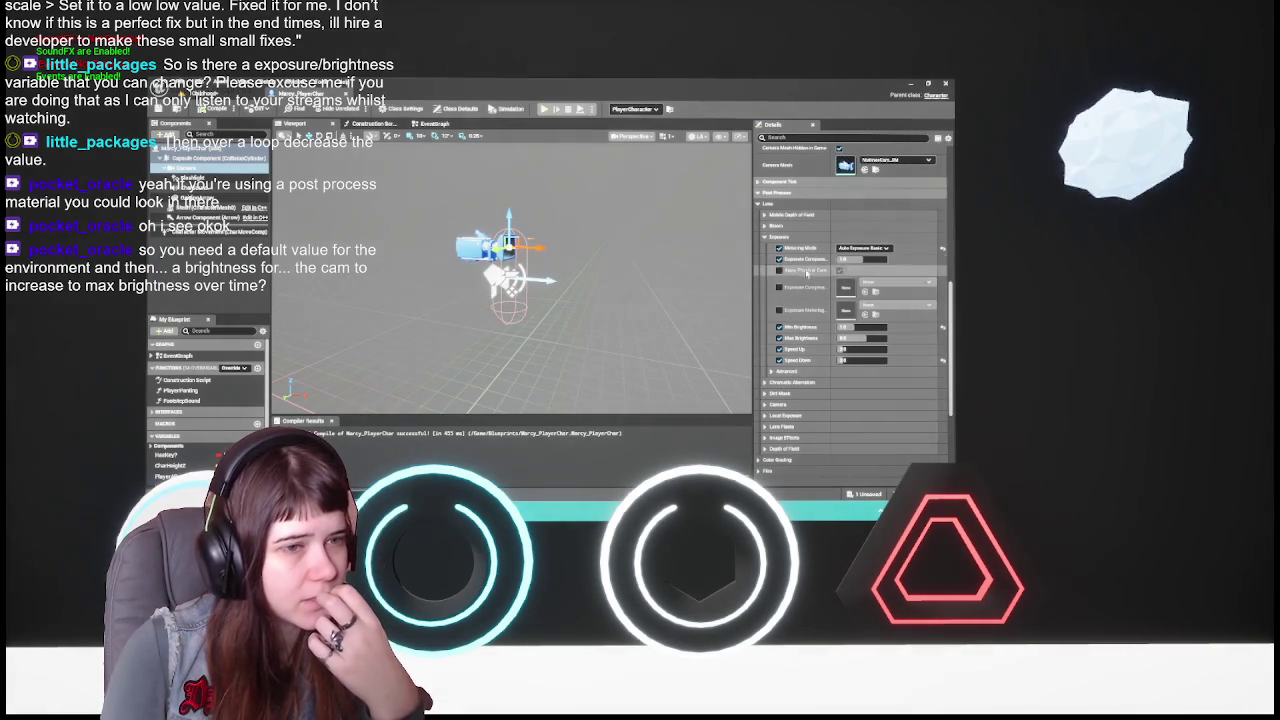
- Turn off the player camera's Metering Mode, Exposure Compensation, Min/Max Brightness and Speed overrides
left_click(779, 247)
left_click(779, 259)
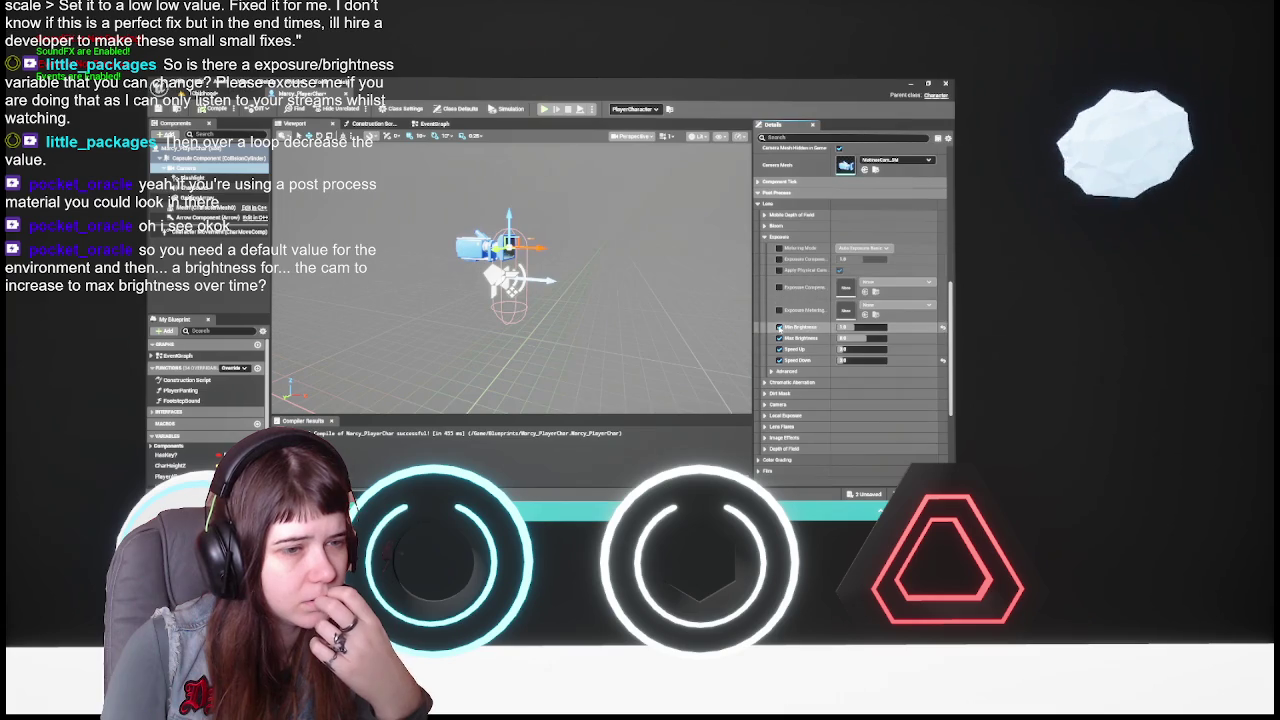
left_click(779, 327)
left_click(779, 338)
left_click(779, 349)
left_click(779, 360)
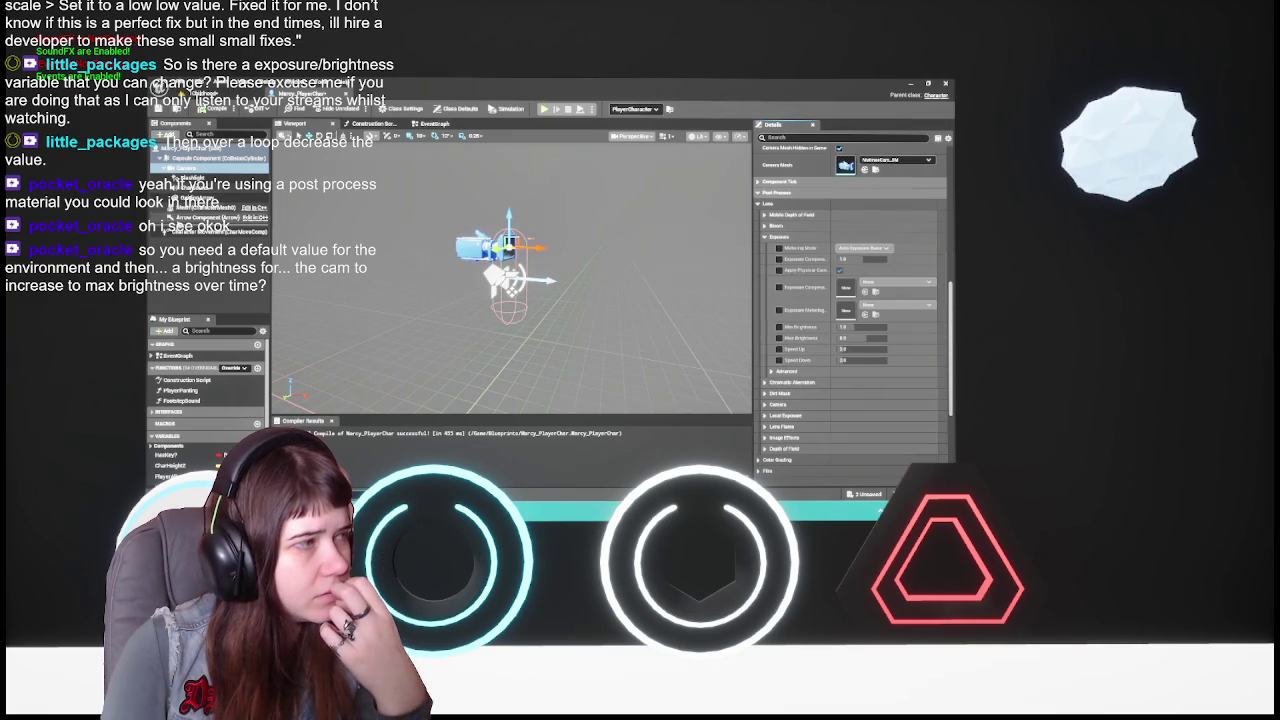
- Deselect the camera, save the Blueprint, and return to the PostProcessVolume's Details in the level editor
left_click(173, 125)
key("ctrl+s")
left_click(215, 93)
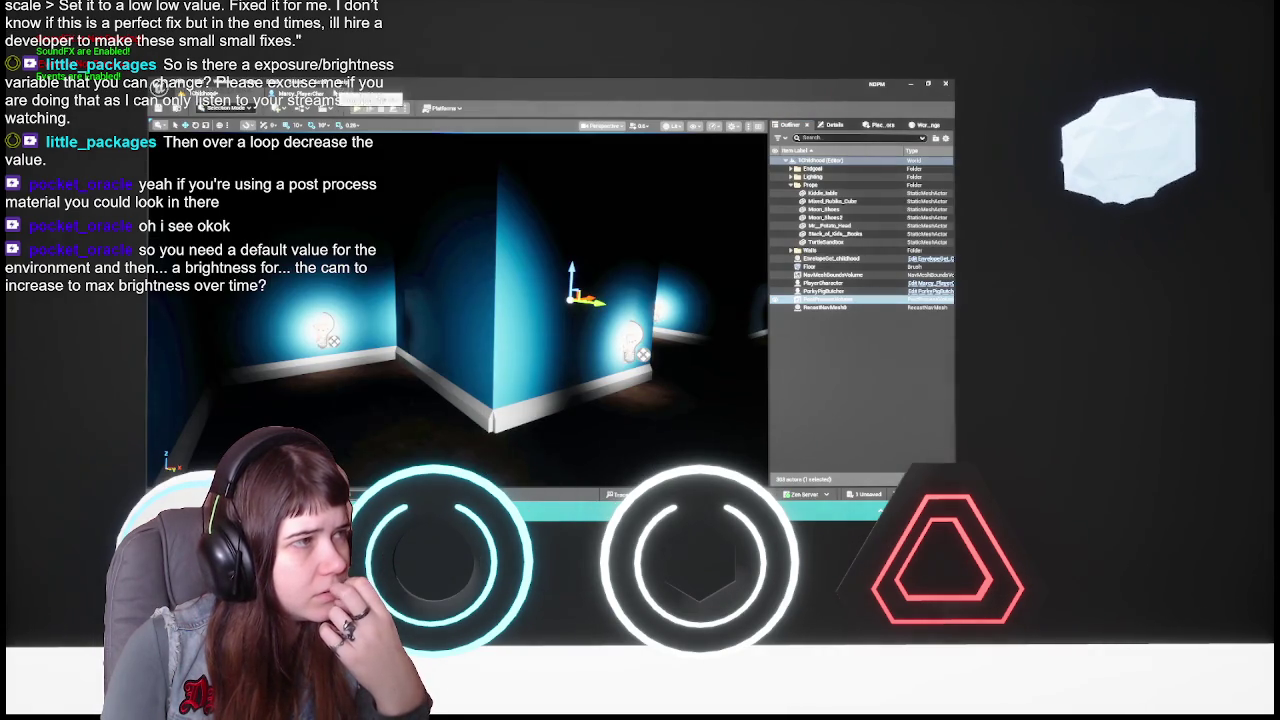
left_click(834, 125)
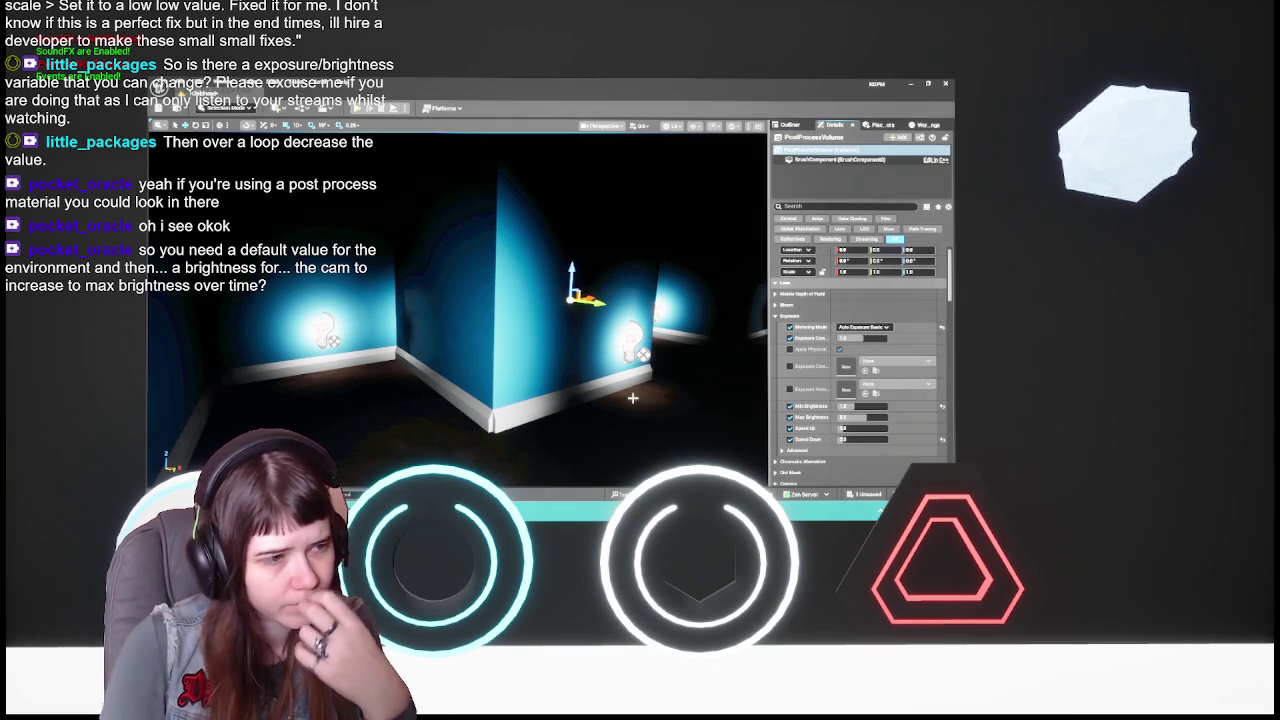
- Try new Exposure Compensation values while previewing the level in the viewport
left_click_drag(734, 387, 790, 387)
mouse_move(600, 387)
left_mouse_down()
mouse_move(640, 387)
mouse_move(570, 390)
mouse_move(650, 392)
mouse_move(590, 392)
mouse_move(610, 392)
mouse_move(177, 297)
mouse_move(150, 309)
mouse_move(162, 309)
left_mouse_up()
left_click(862, 338)
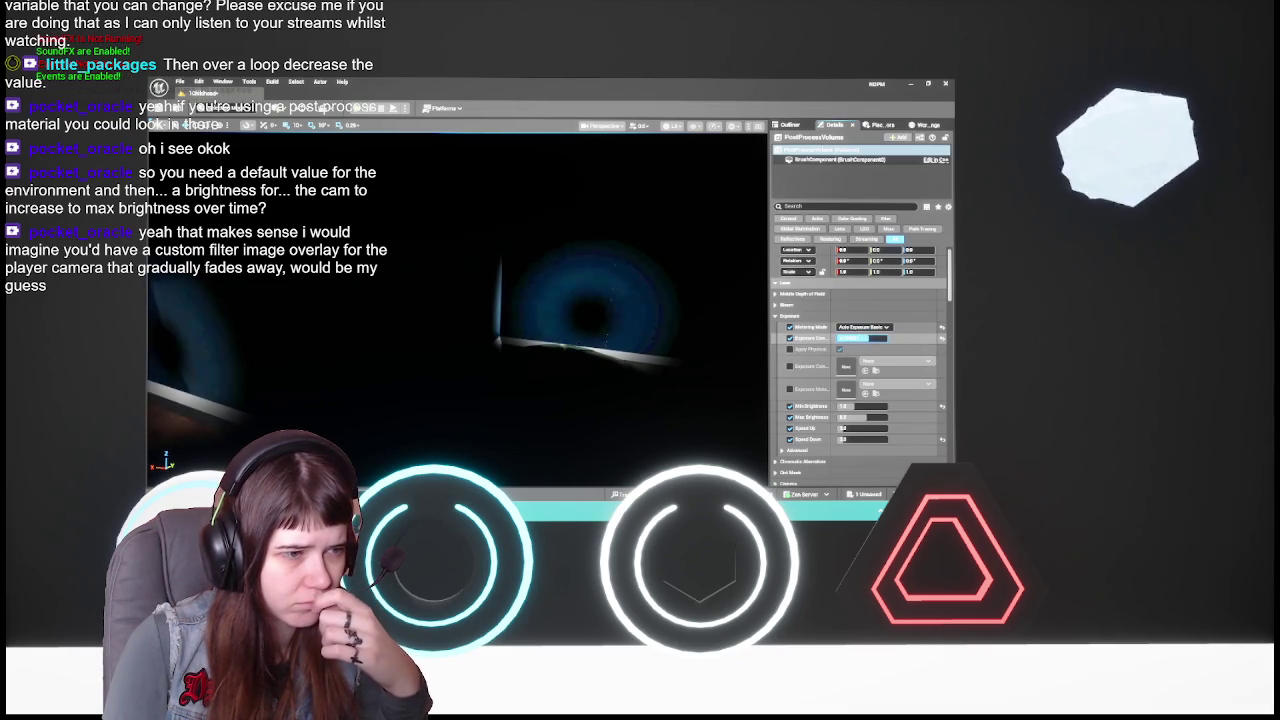
key("Return")
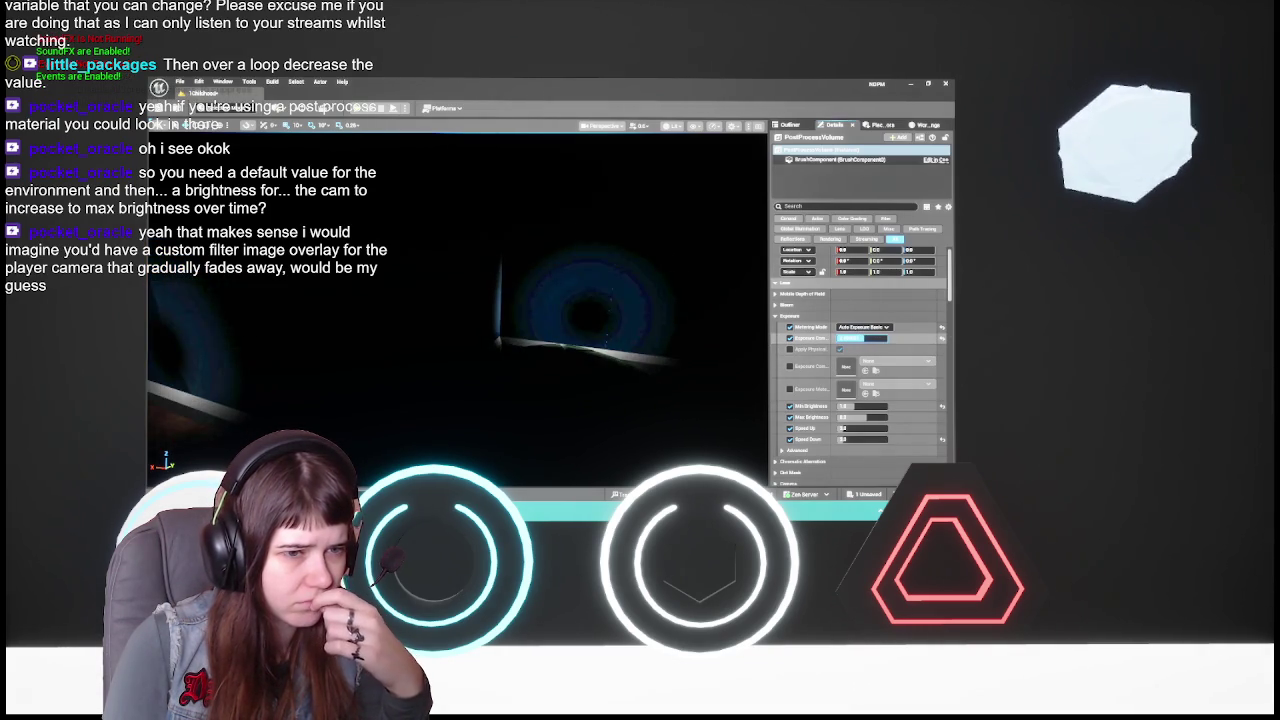
left_click(872, 338)
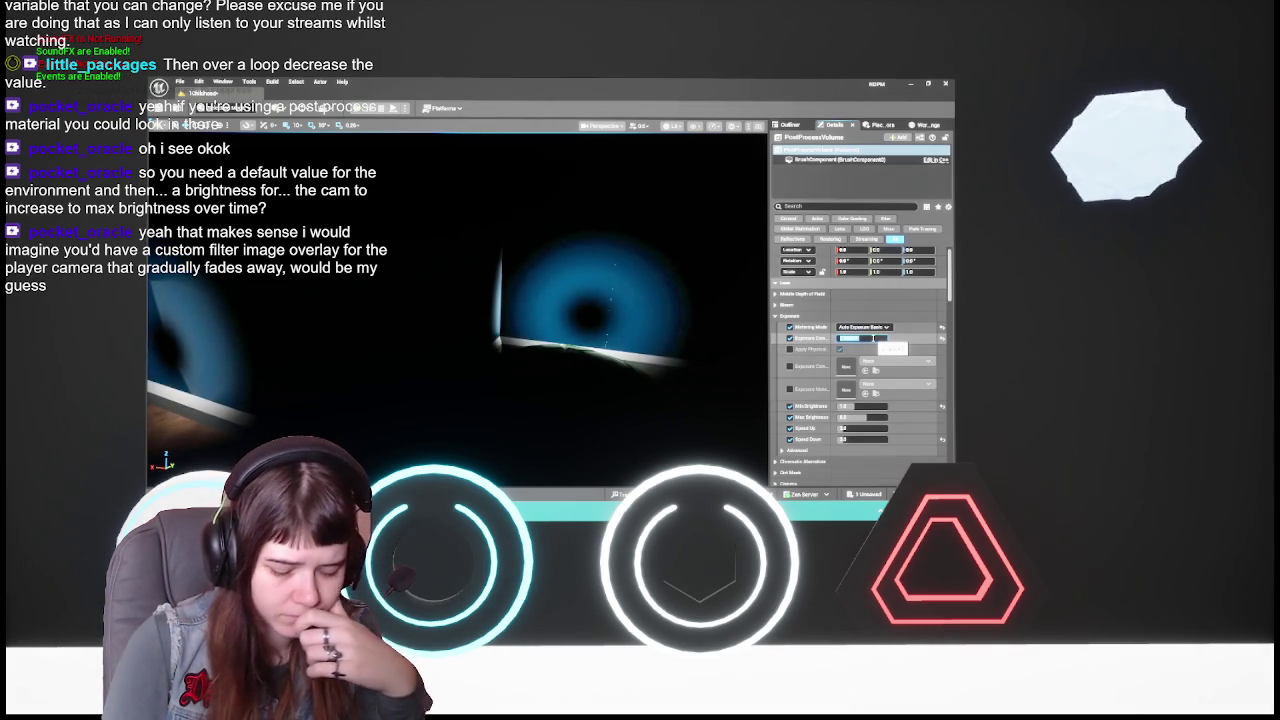
left_click_drag(716, 346, 689, 345)
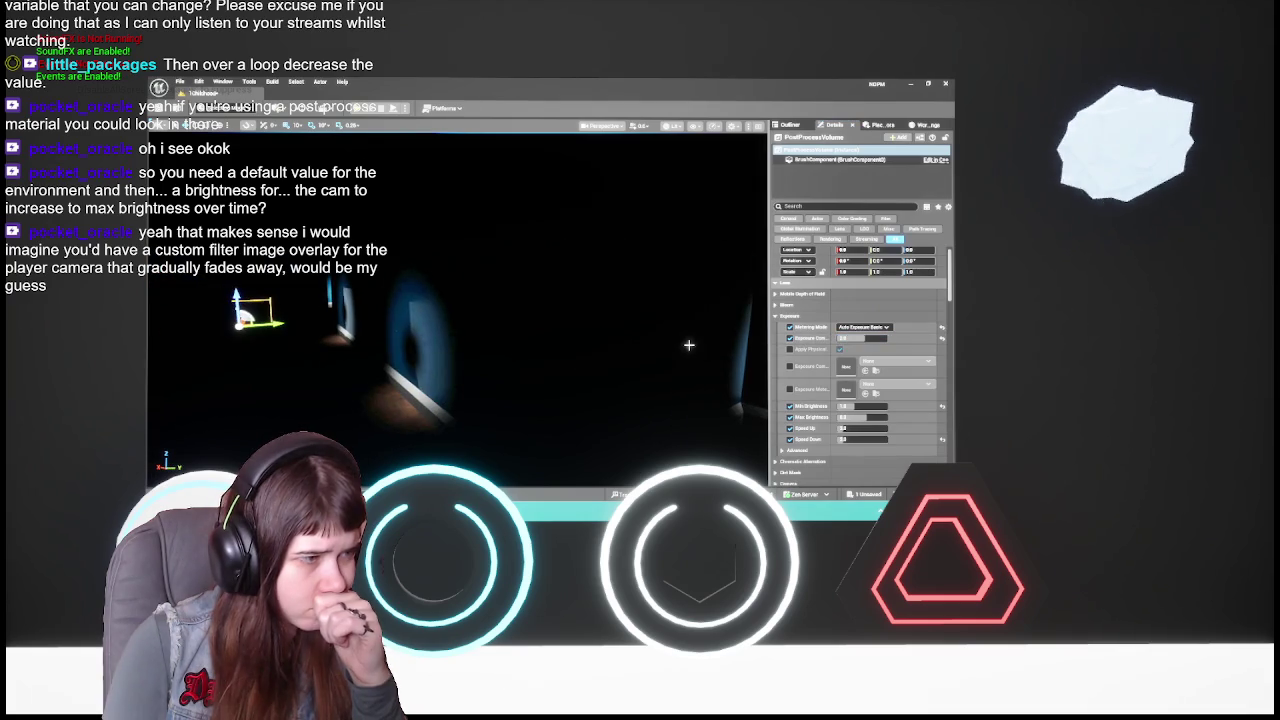
- Reset Exposure Compensation to its default and save all changes
left_click(941, 340)
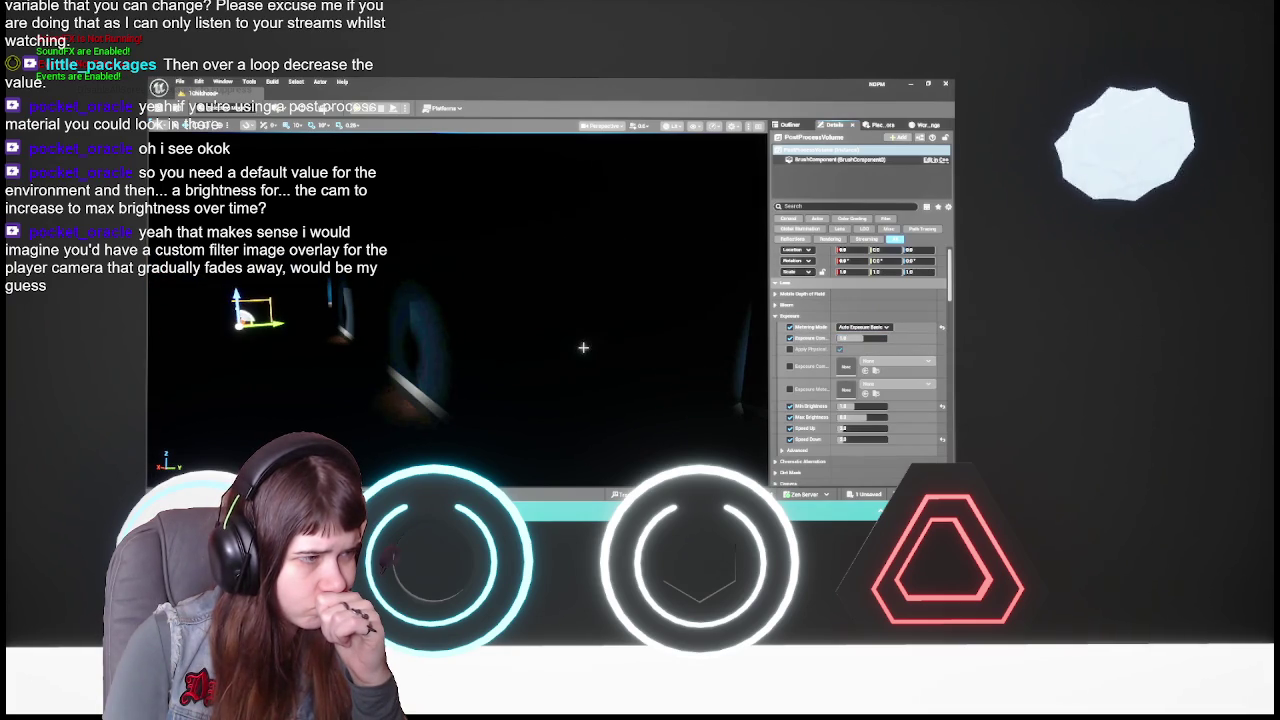
left_click_drag(583, 347, 639, 296)
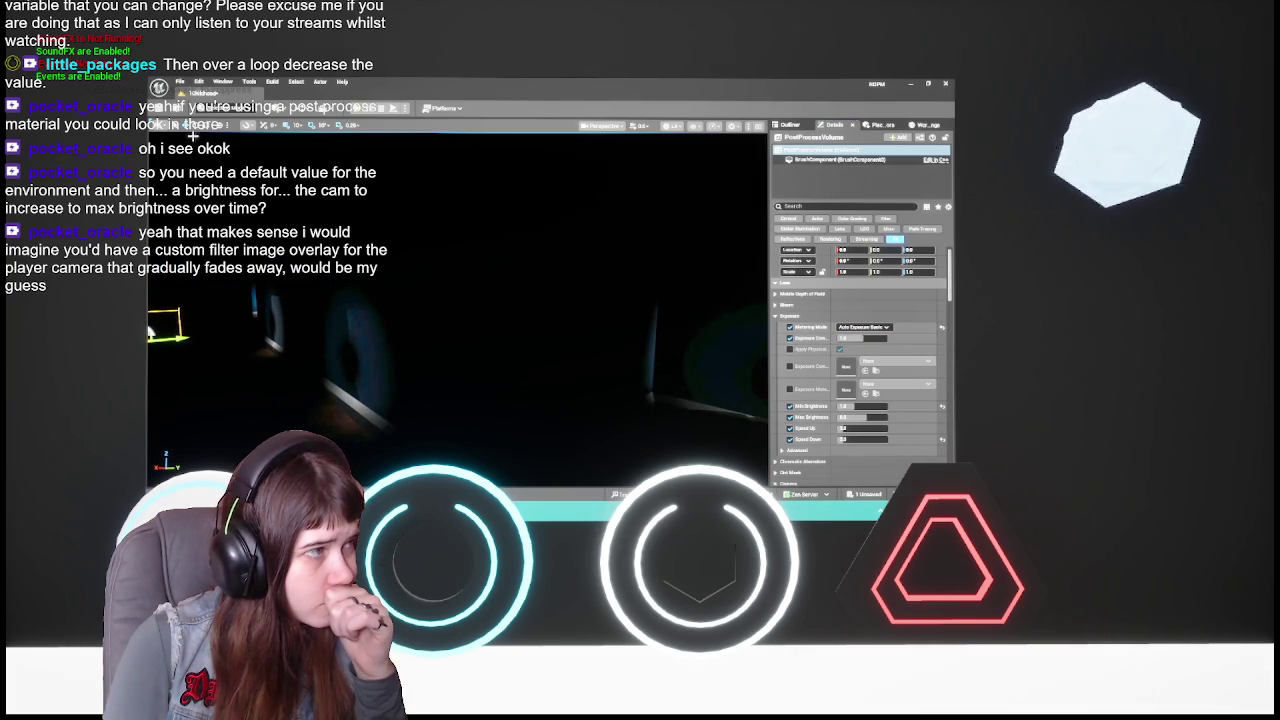
key("ctrl+s")
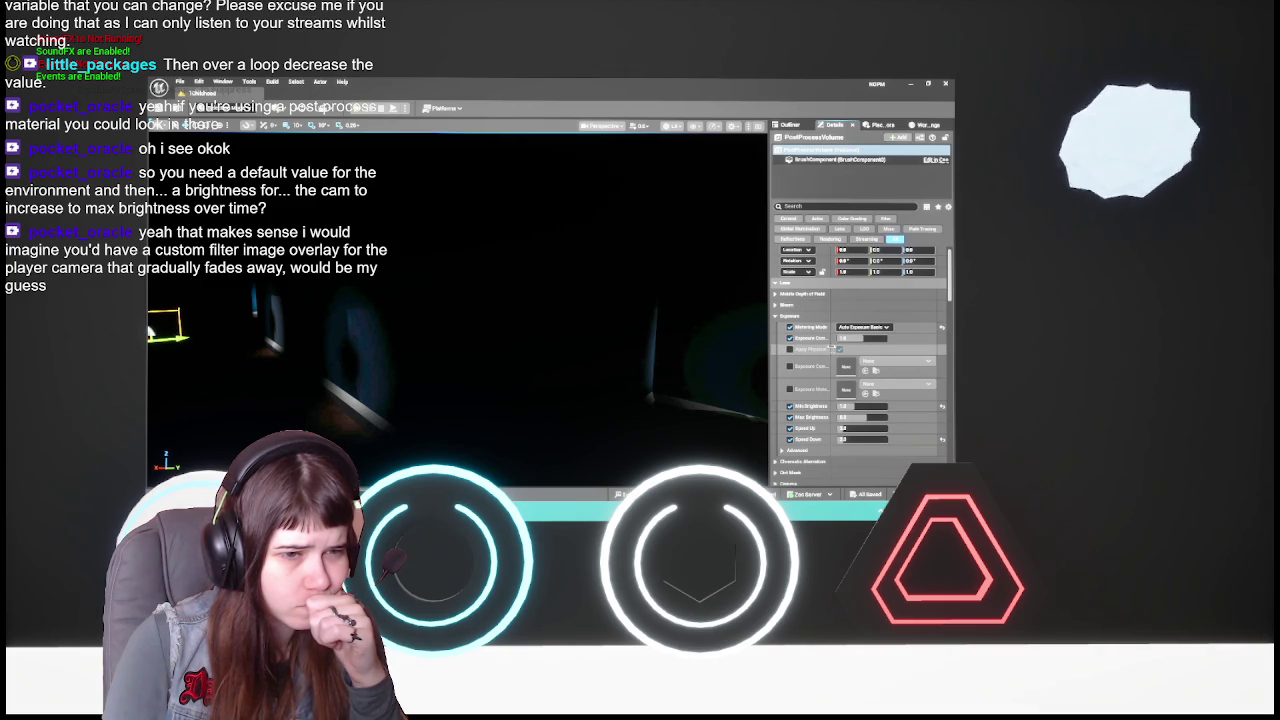
mouse_move(830, 349)
left_mouse_down()
mouse_move(873, 350)
mouse_move(855, 352)
left_mouse_up()
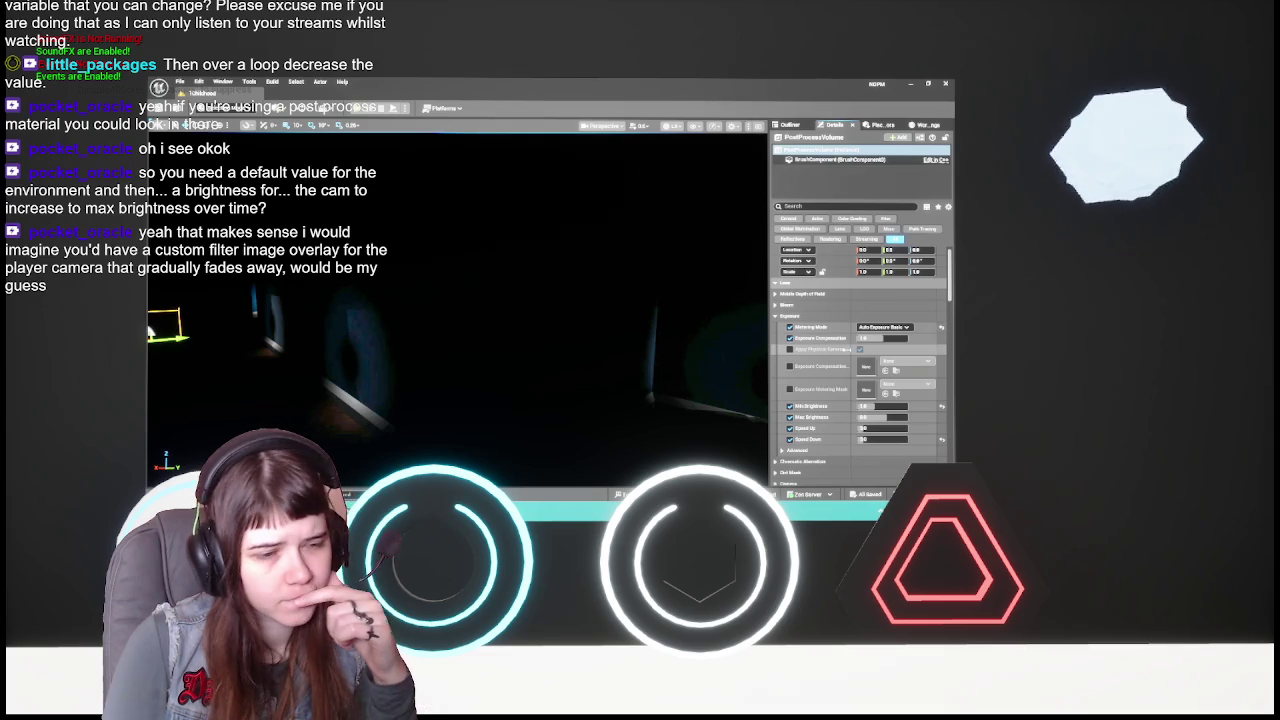
scroll(845, 373, "down", 1)
scroll(845, 373, "down", 2)
left_click(826, 372)
scroll(826, 380, "down", 1)
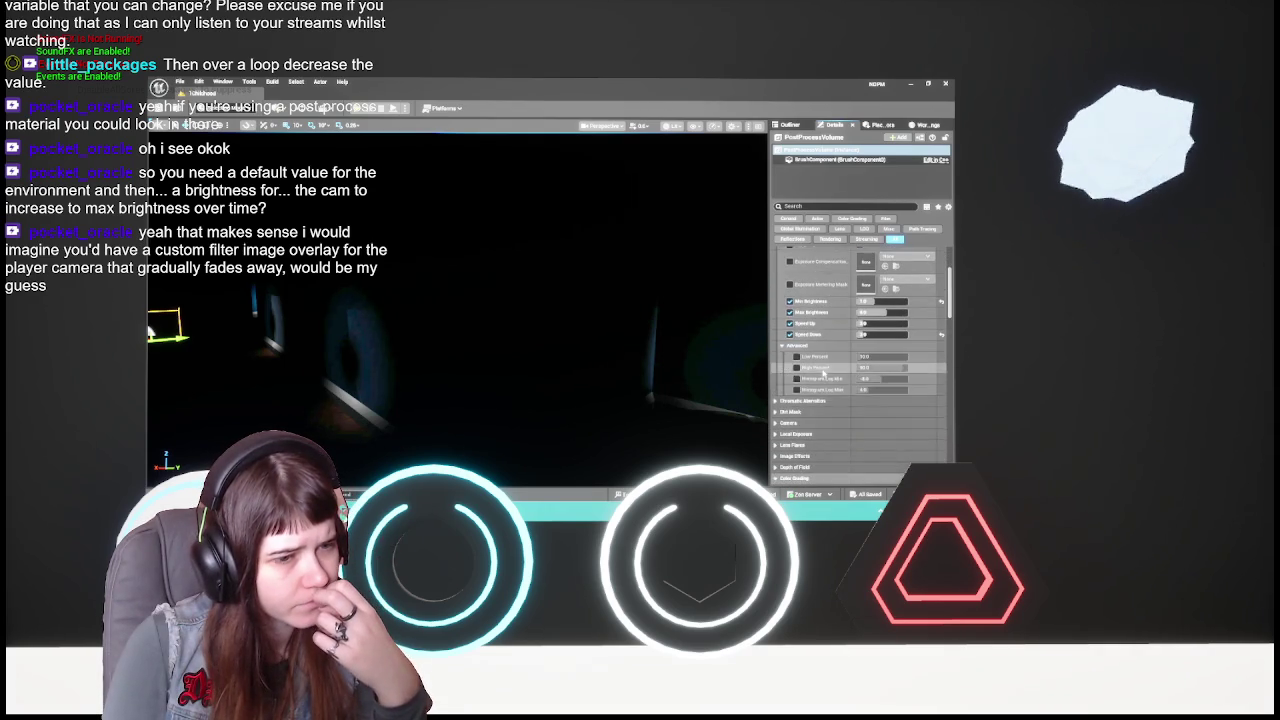
scroll(826, 393, "down", 1)
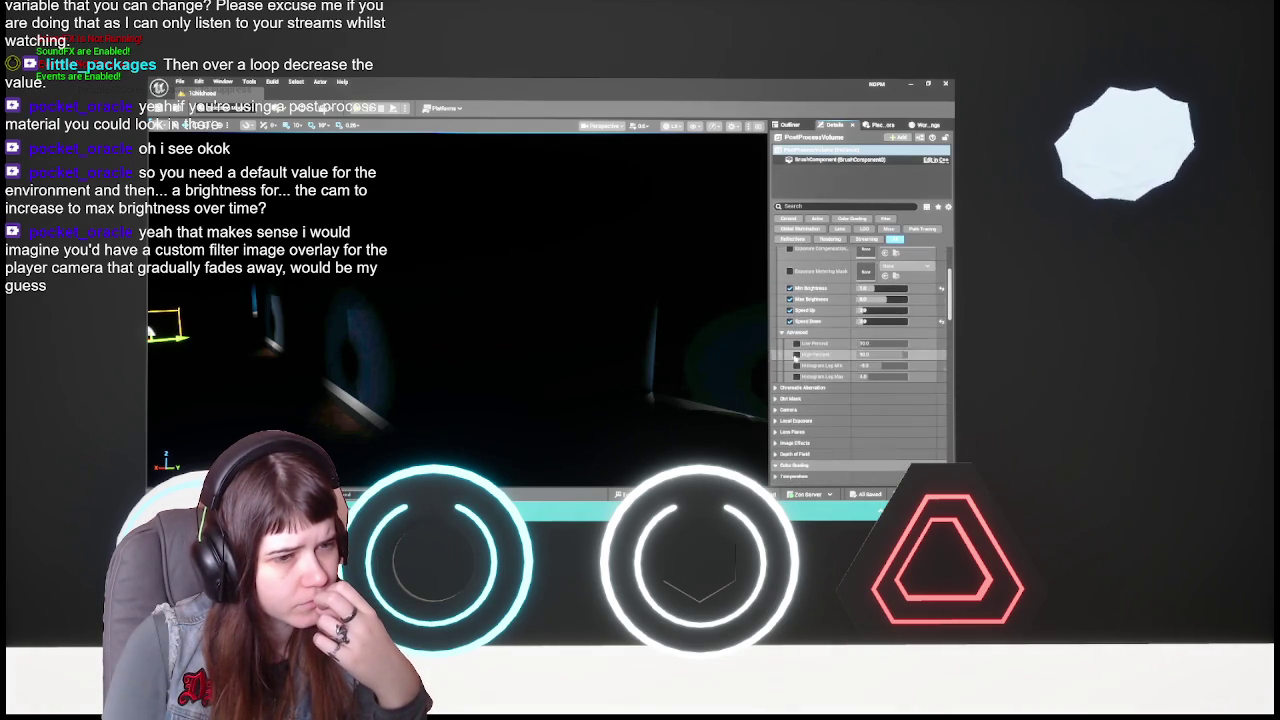
left_click(781, 333)
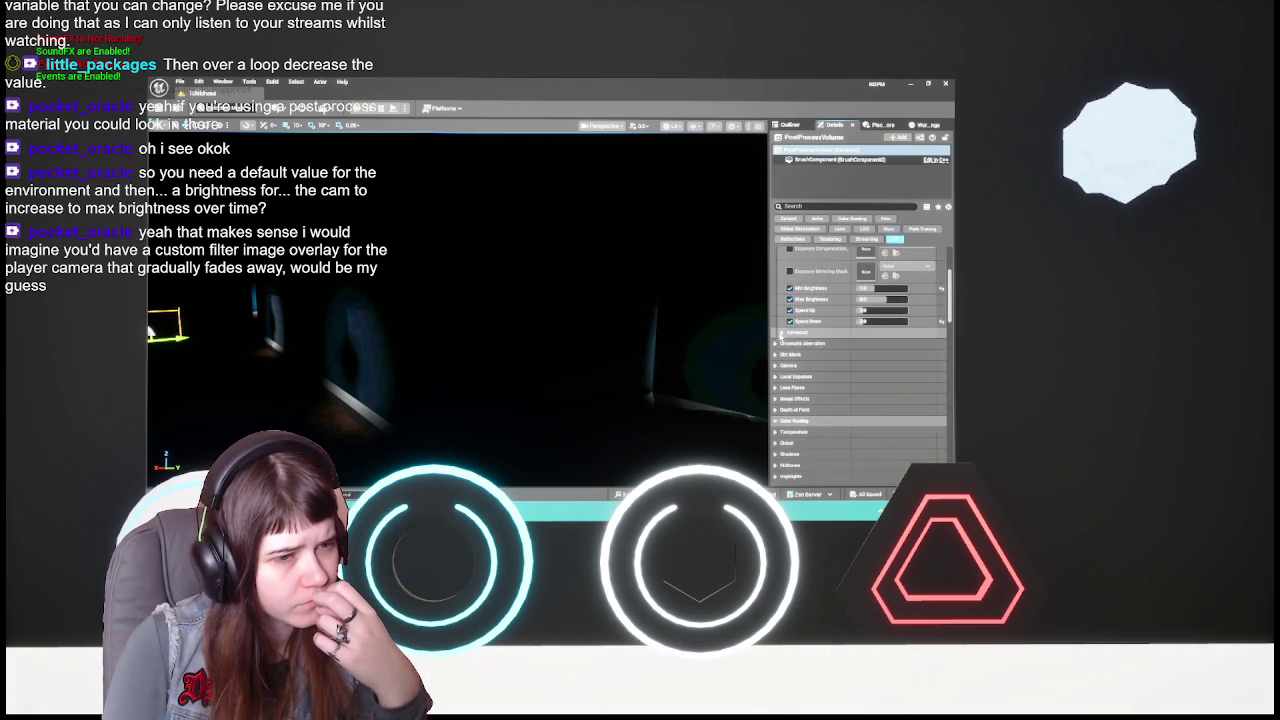
left_click(800, 380)
scroll(810, 385, "down", 2)
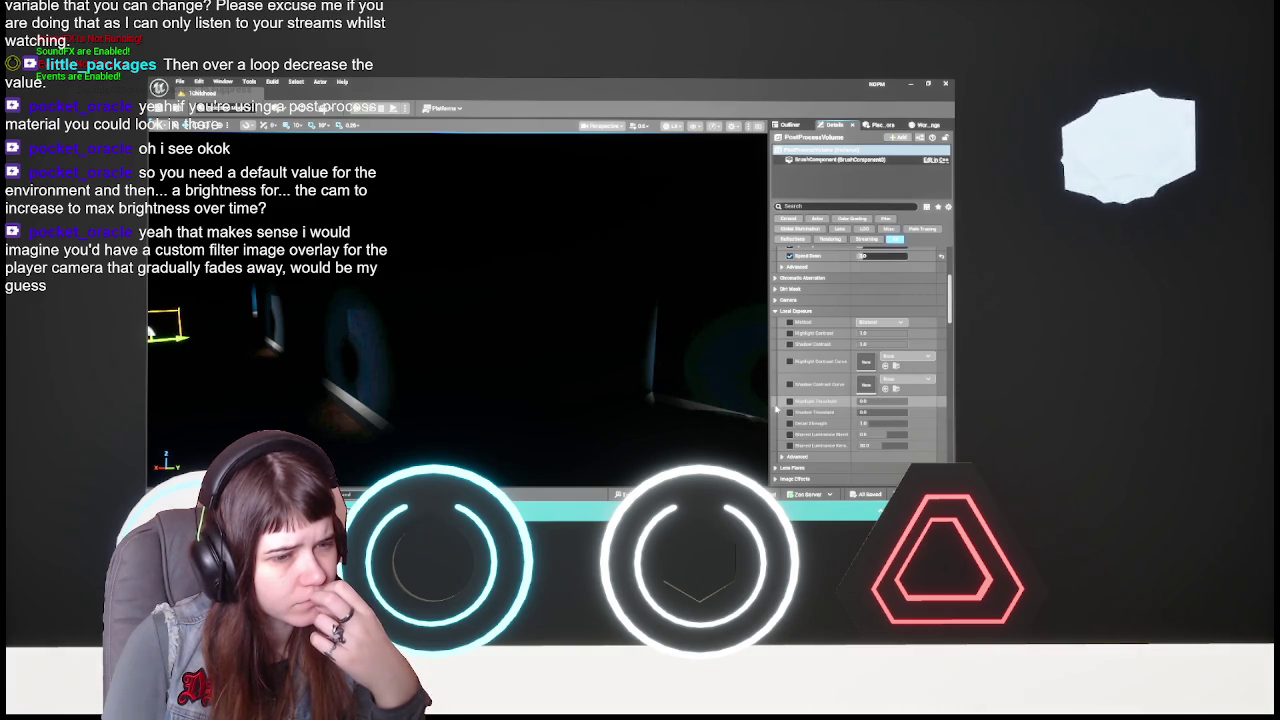
scroll(776, 385, "up", 2)
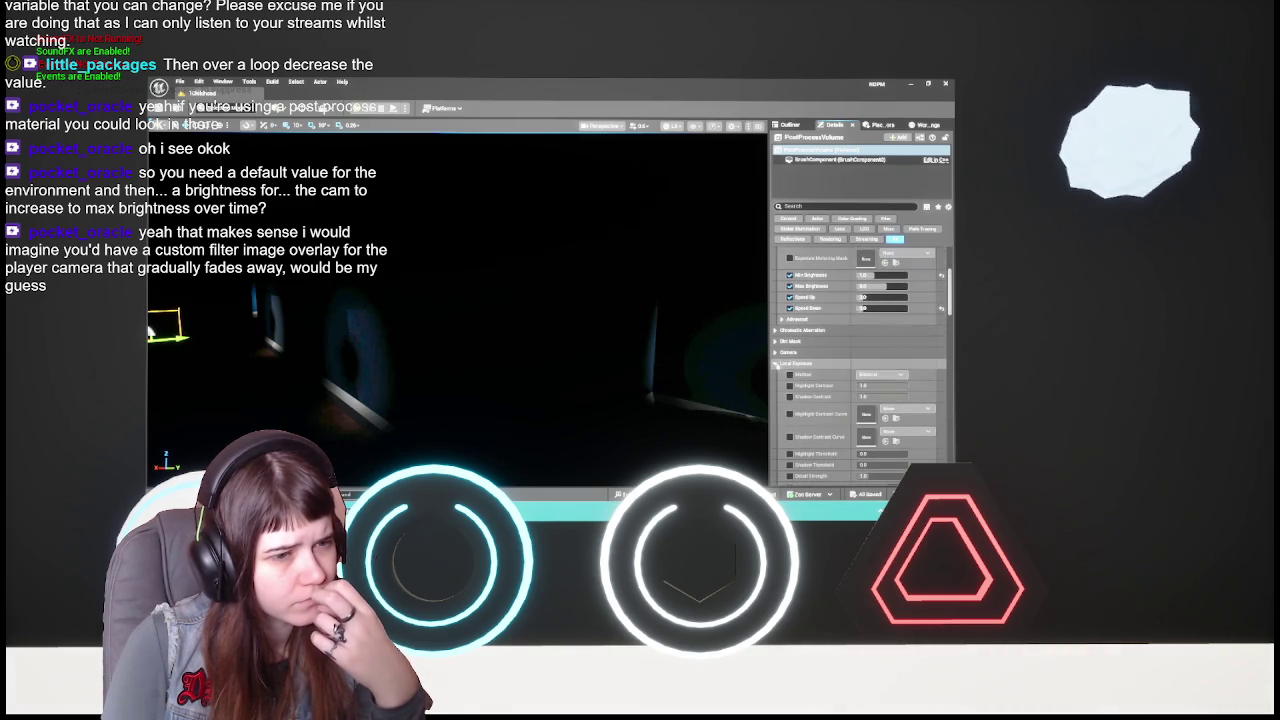
left_click(778, 365)
scroll(820, 385, "up", 3)
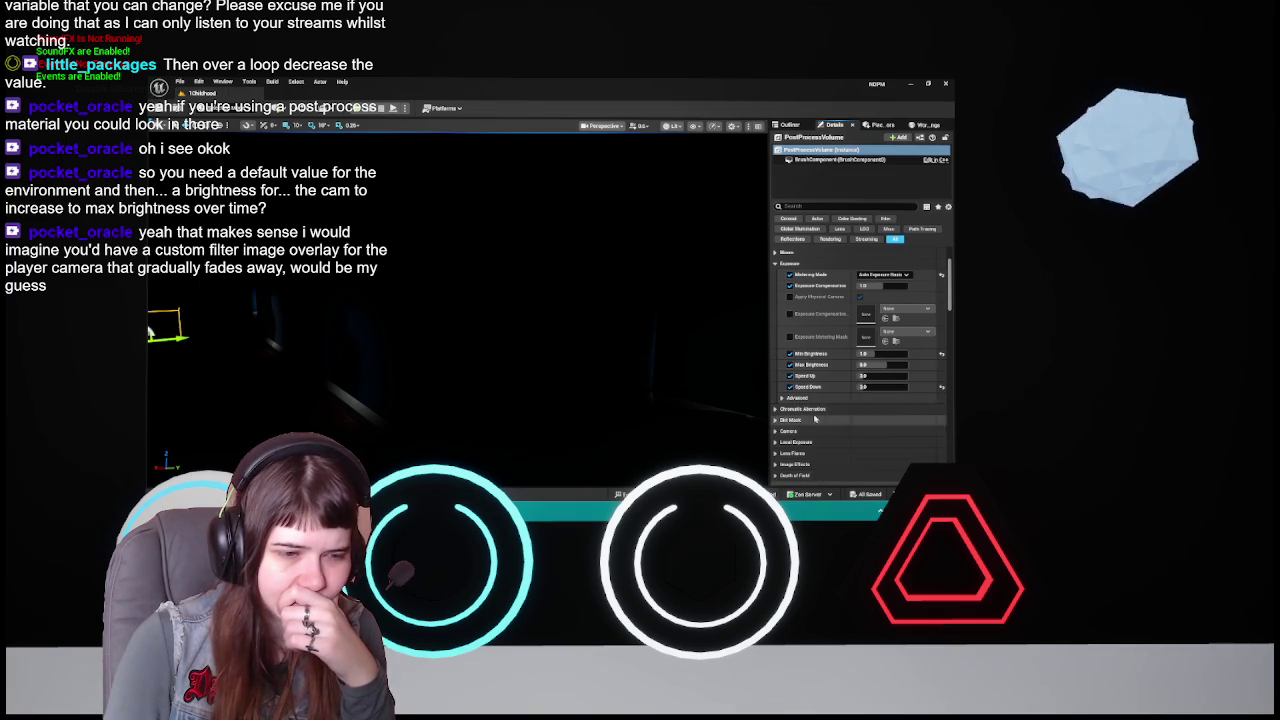
scroll(816, 420, "up", 3)
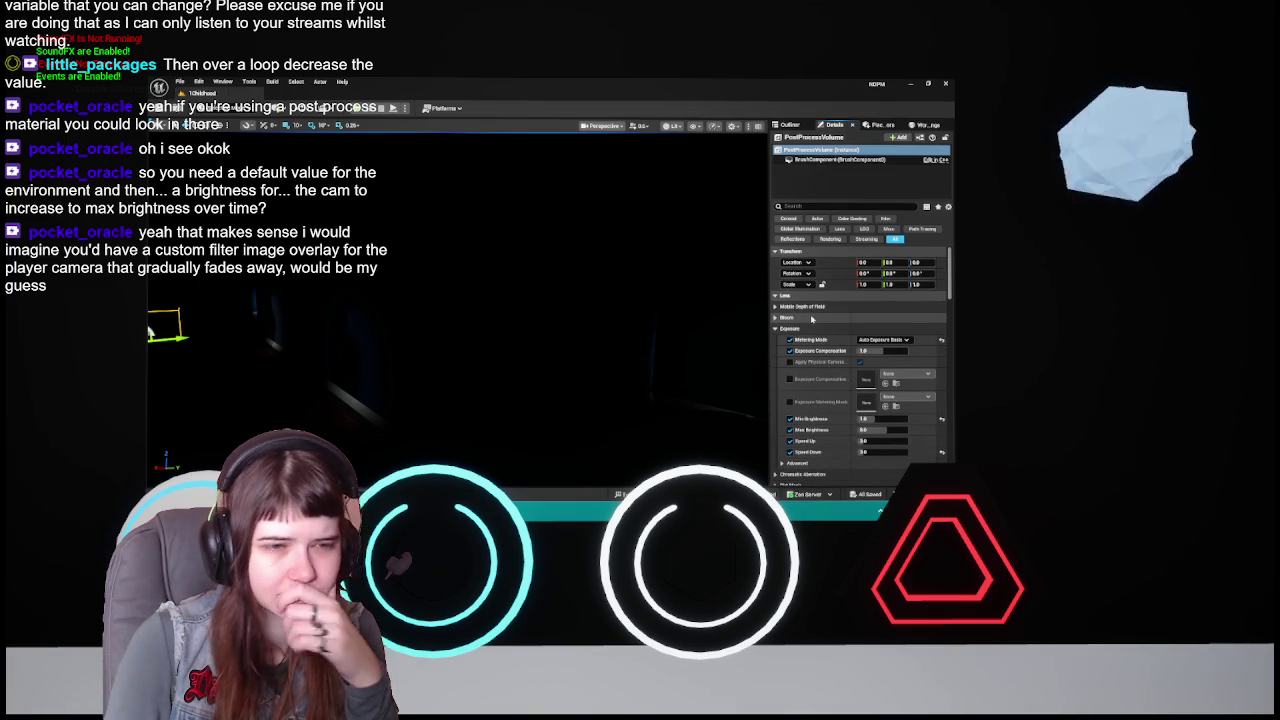
scroll(808, 360, "down", 3)
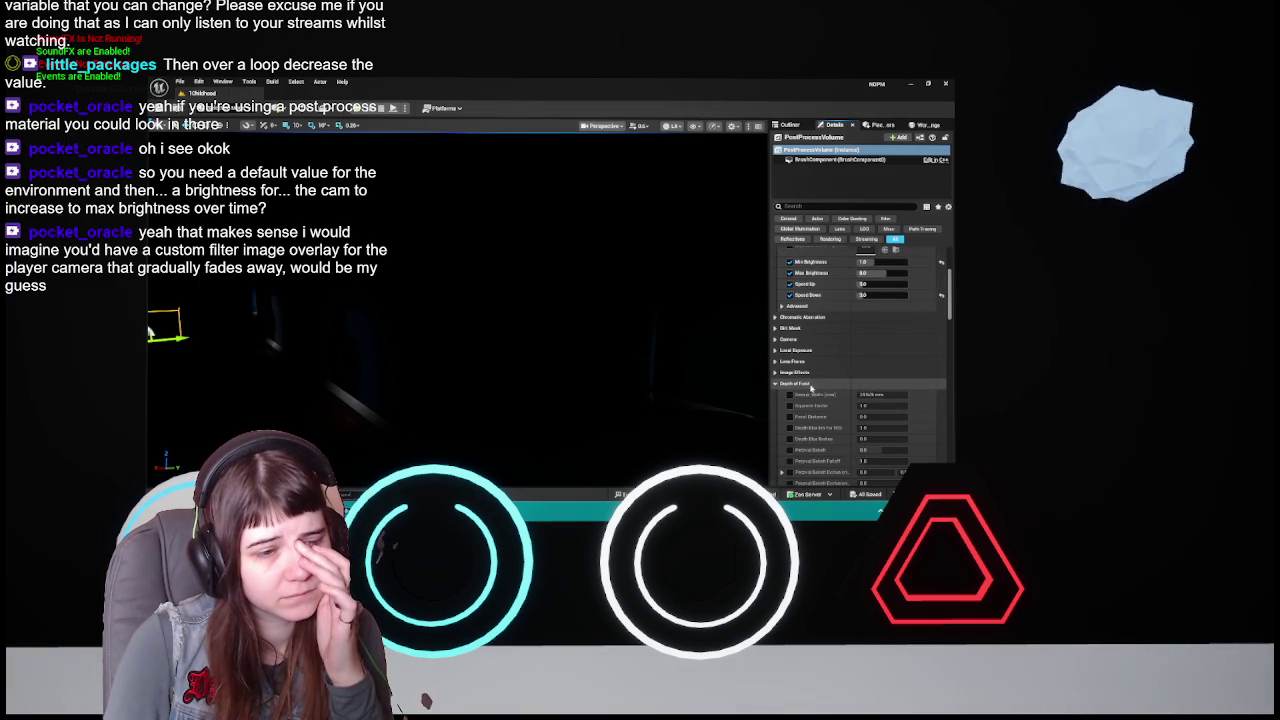
scroll(823, 362, "up", 2)
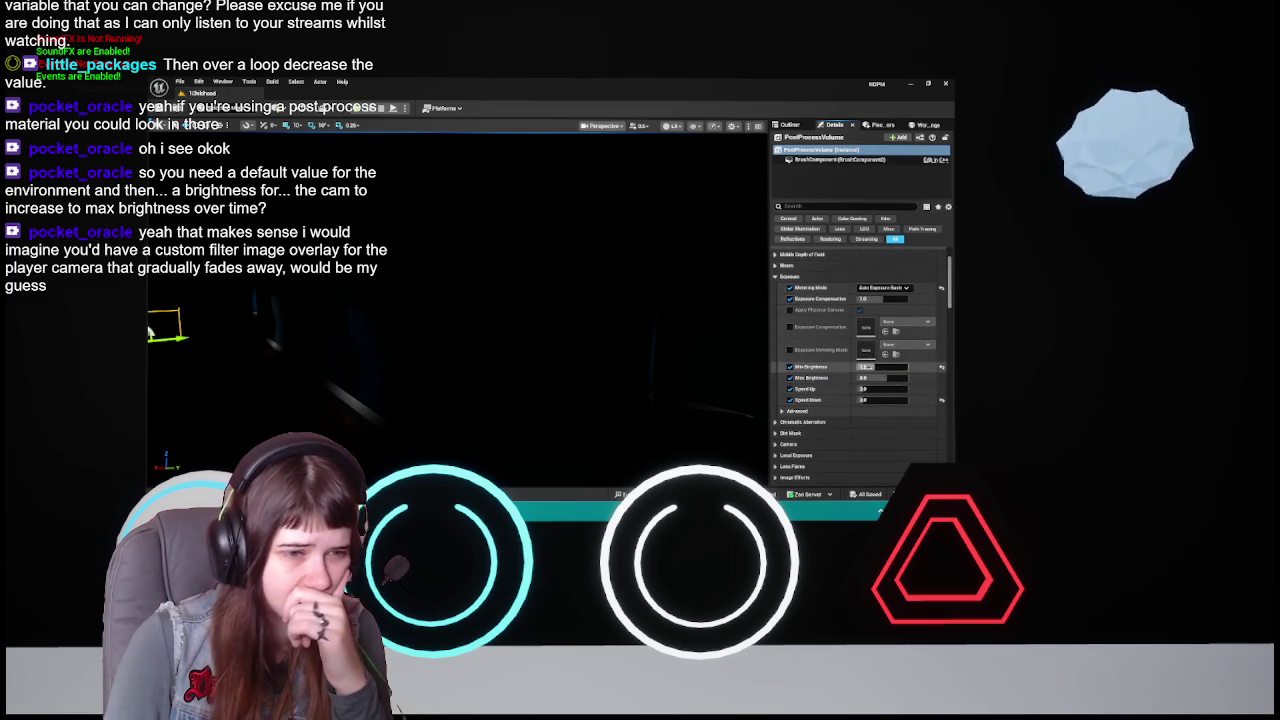
- Try a Min Brightness of -2, then set it back to 1
left_click(876, 370)
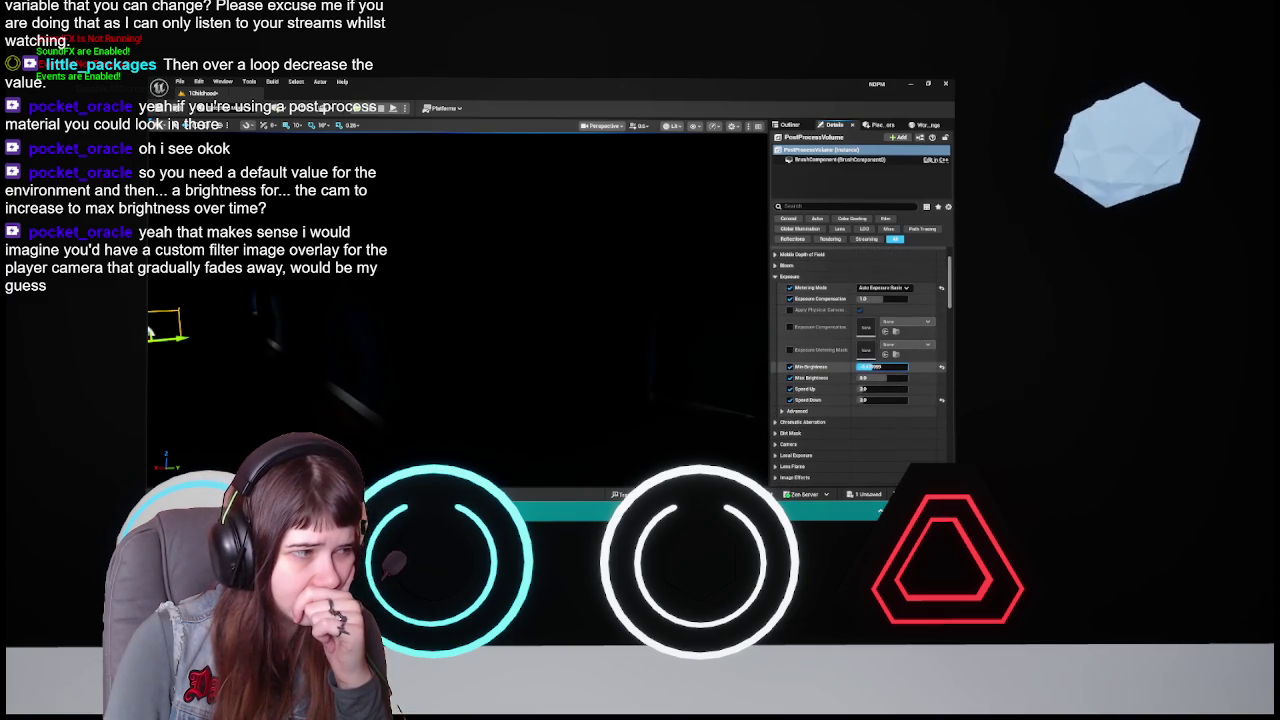
type("-2")
key("Return")
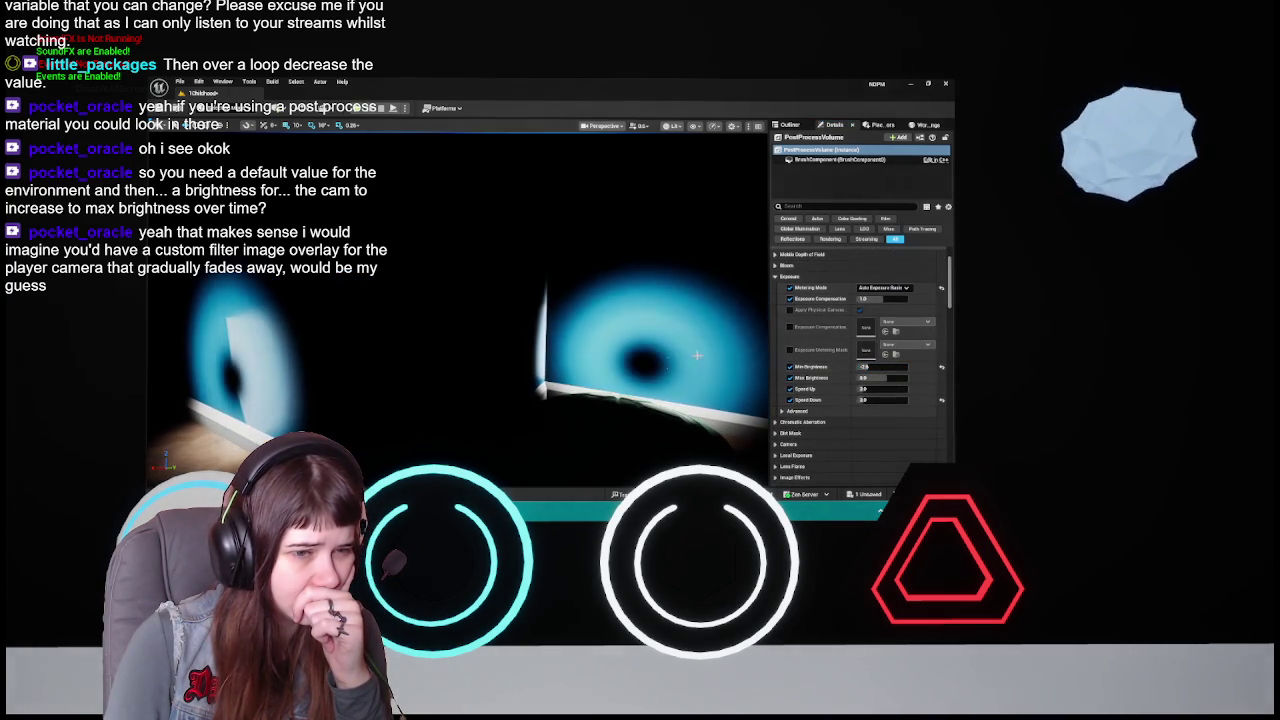
left_click(892, 368)
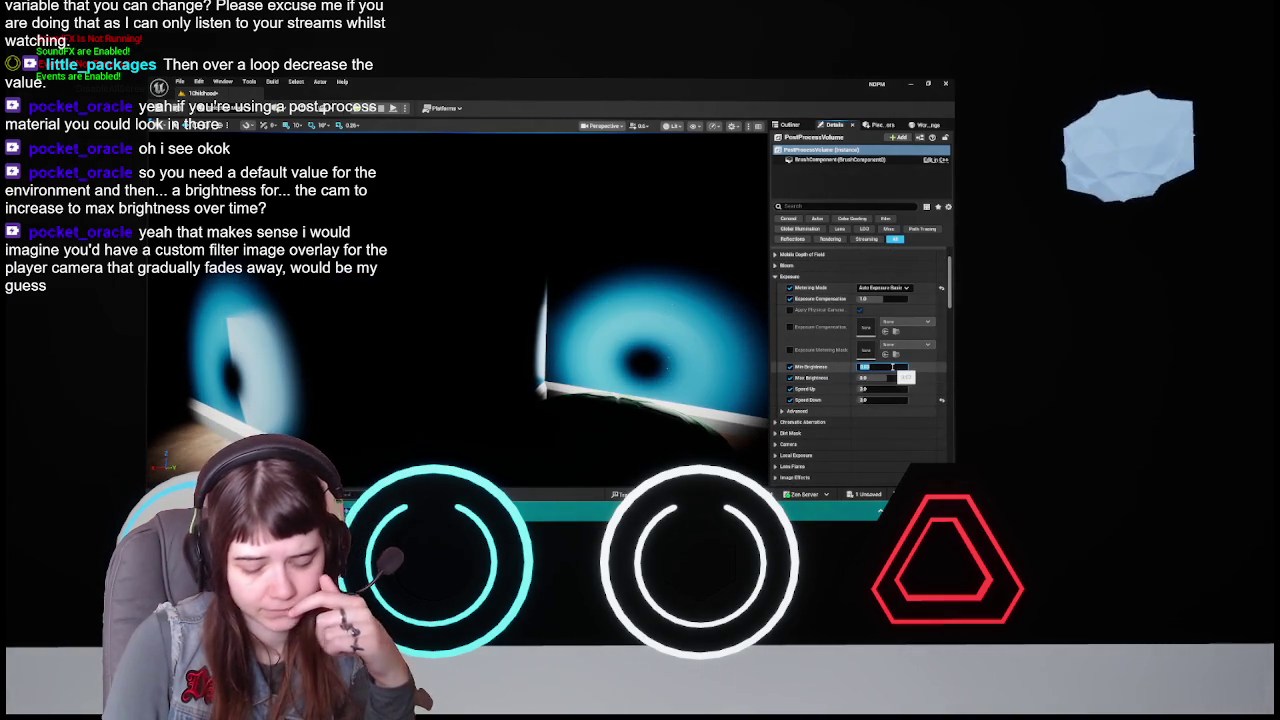
type("1")
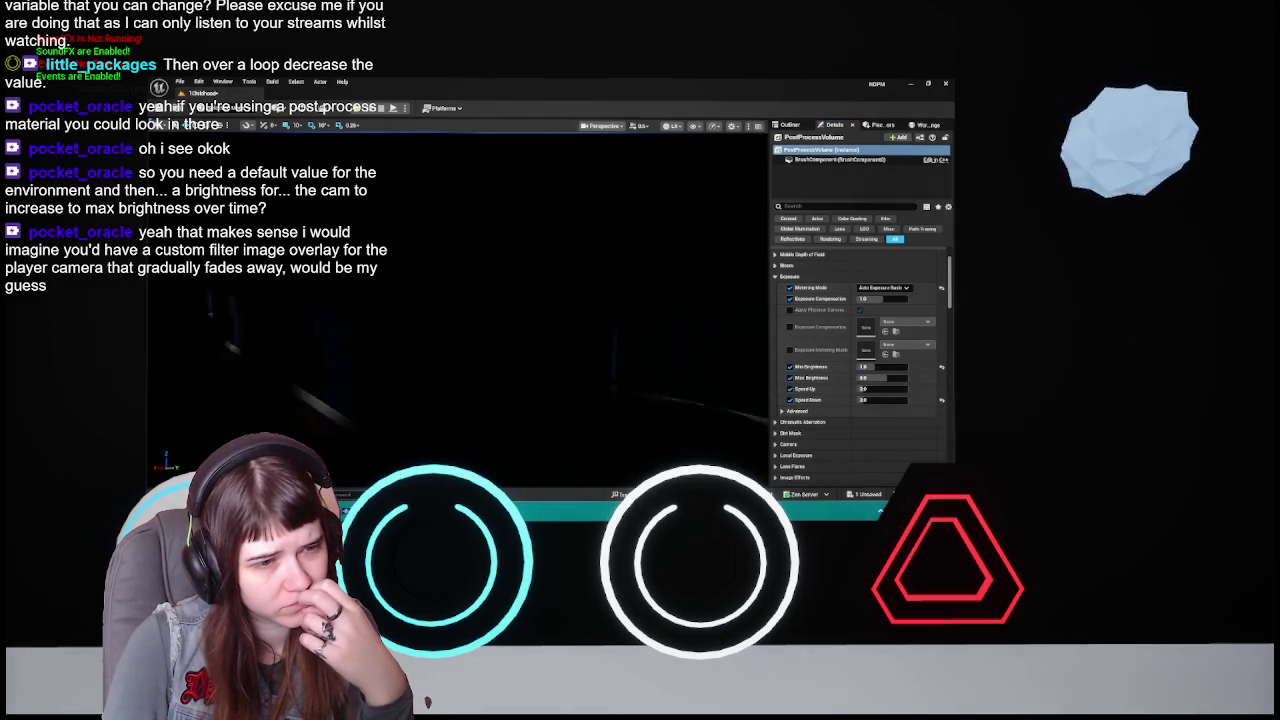
key("Return")
- Re-enter Min Brightness as 1.0 until the value commits
left_click(886, 368)
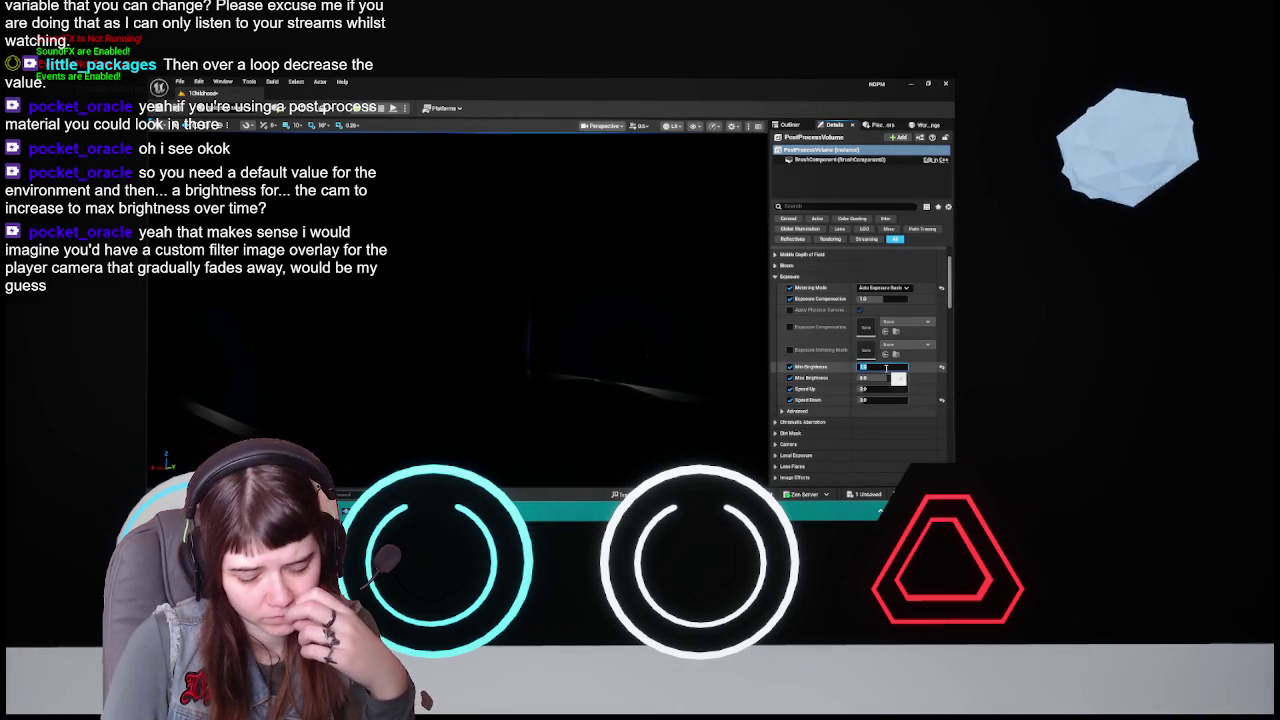
double_click(886, 368)
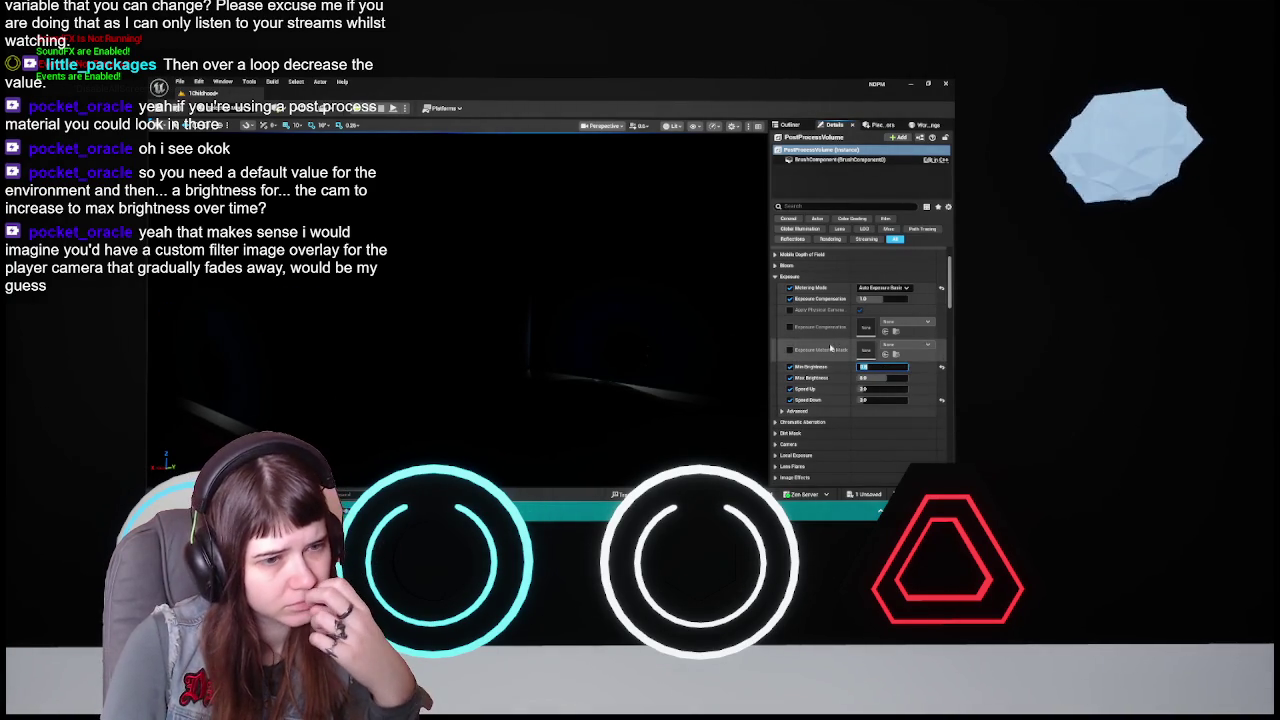
key("Return")
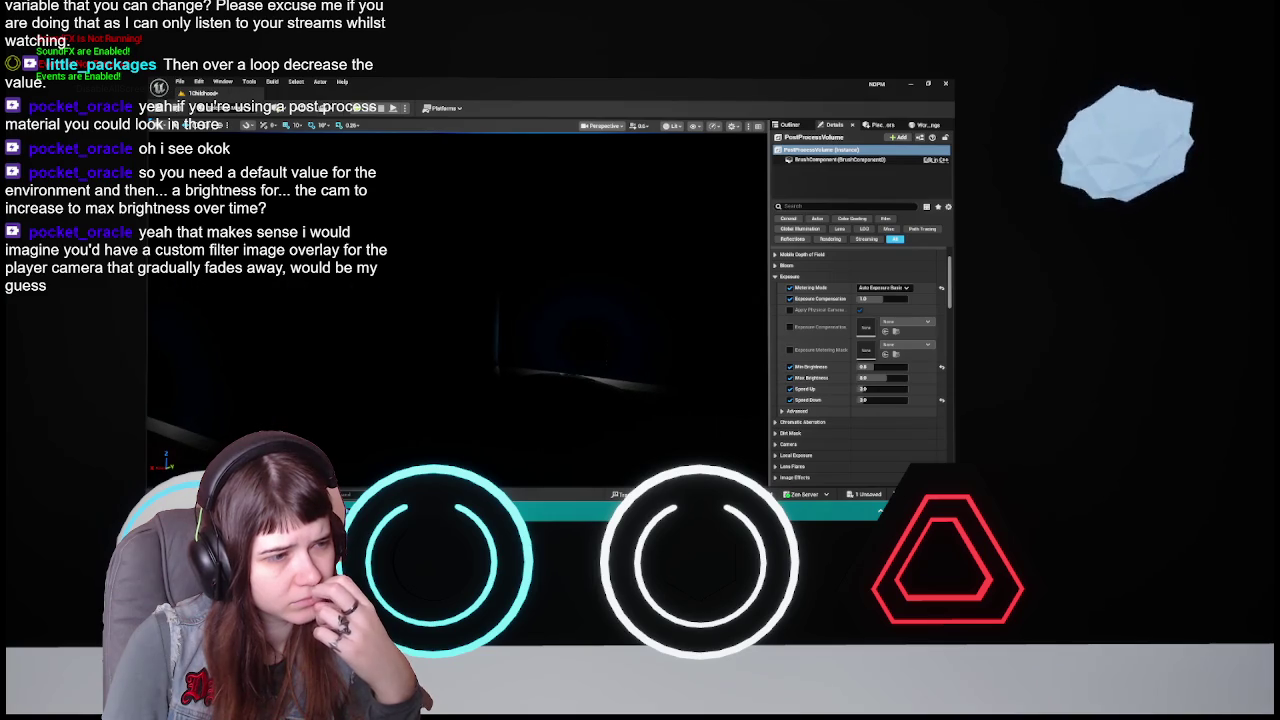
double_click(884, 369)
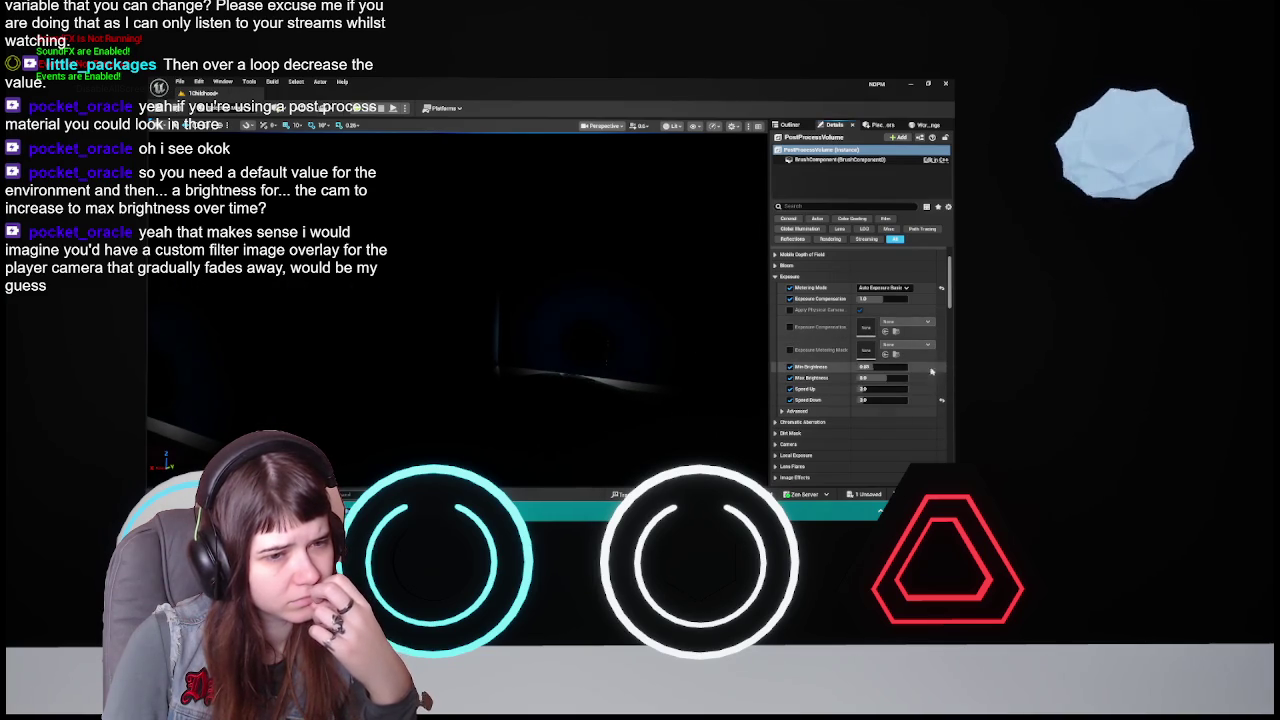
type("1")
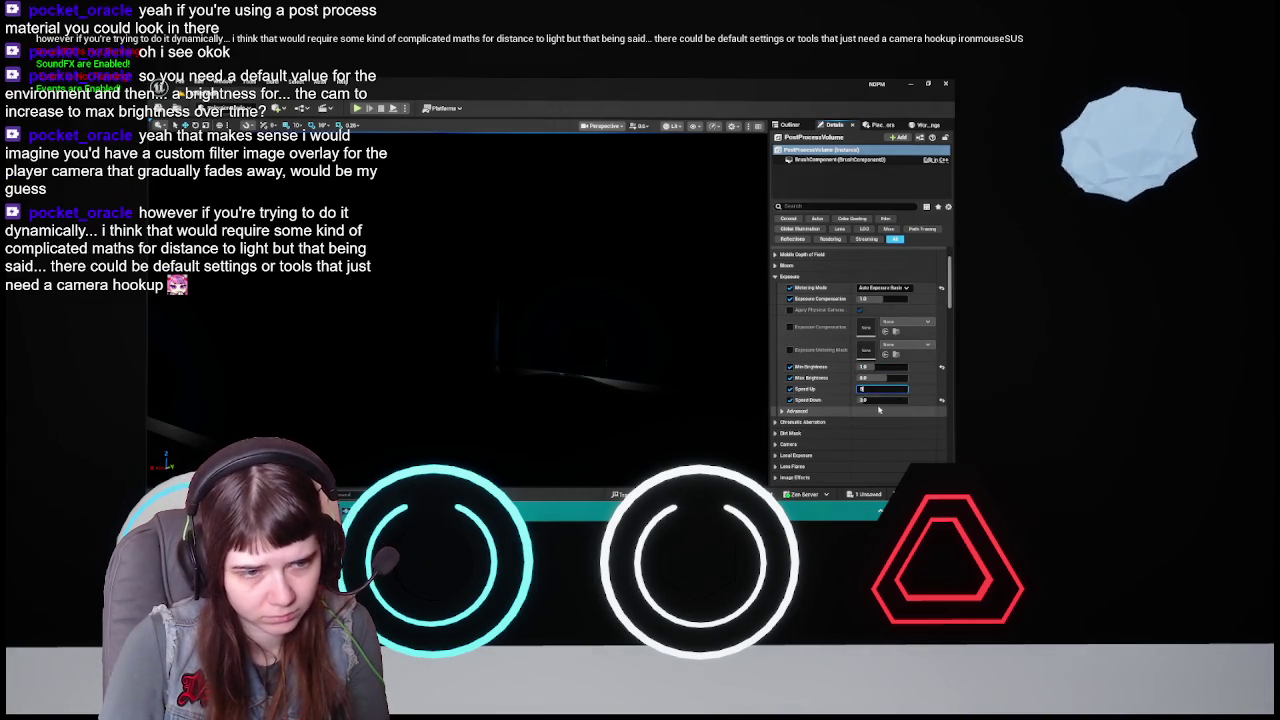
left_click(881, 400)
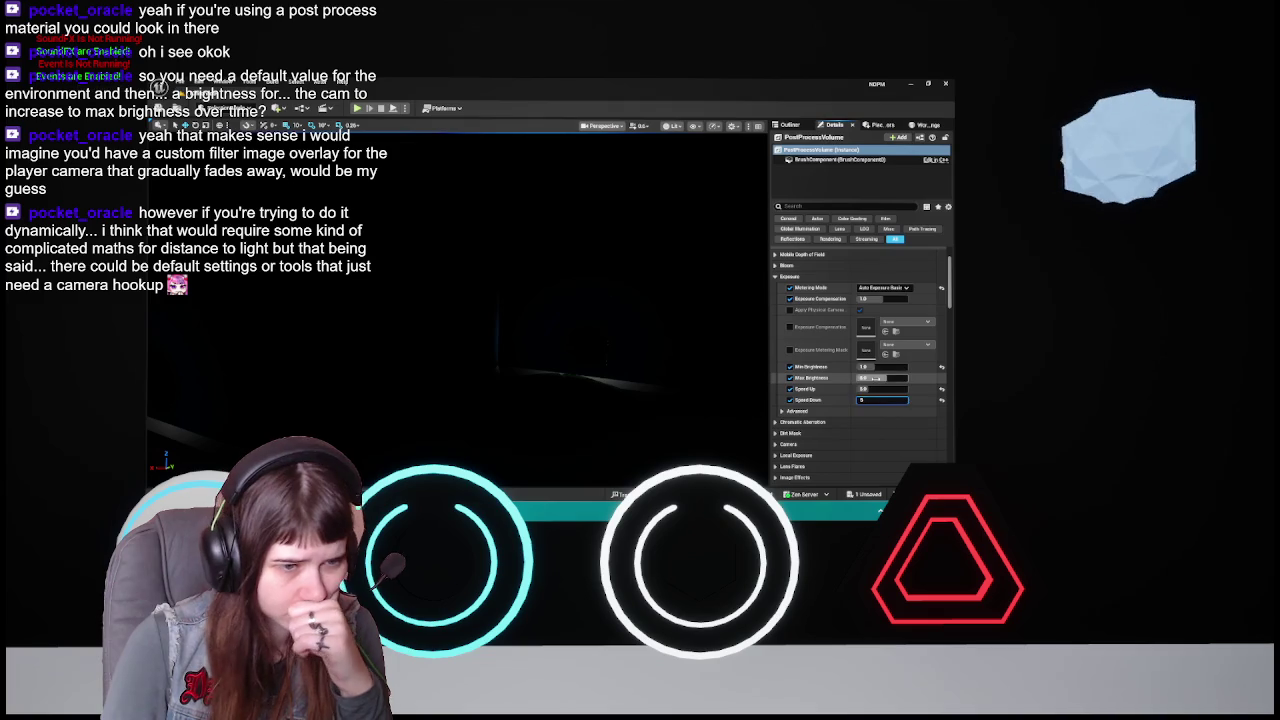
left_click(884, 378)
key("shift+Tab")
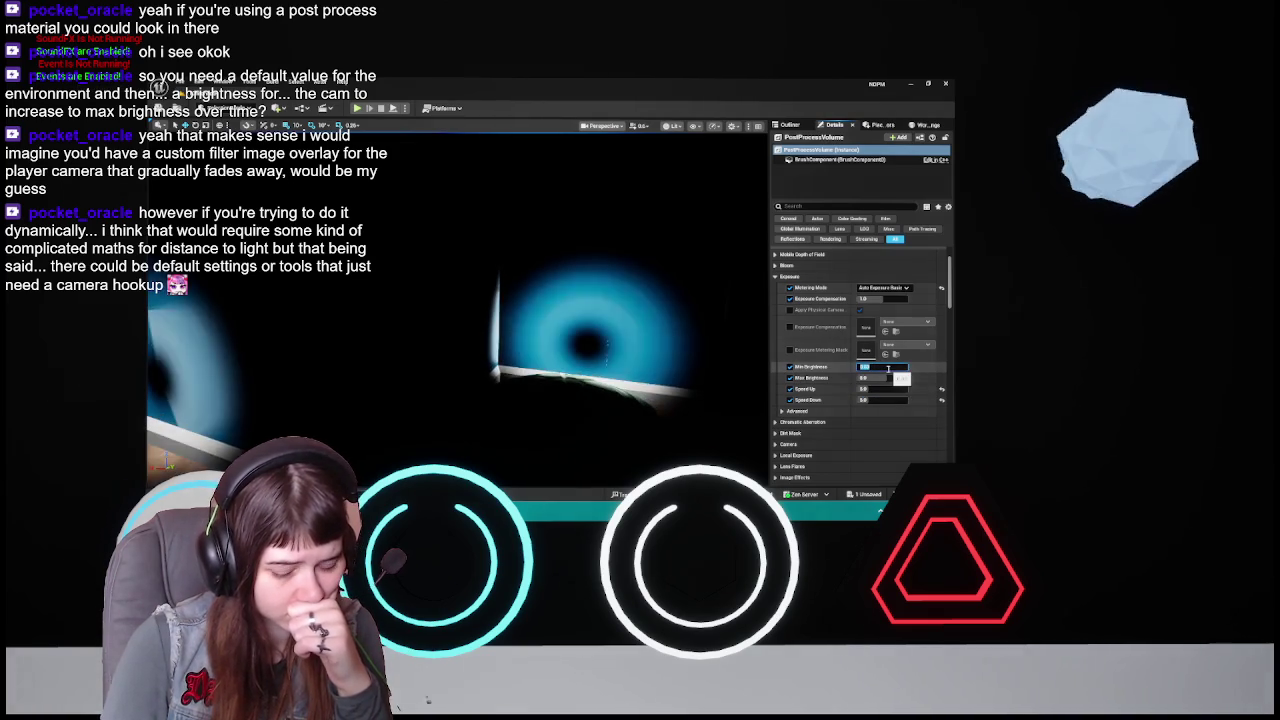
type("1")
key("Return")
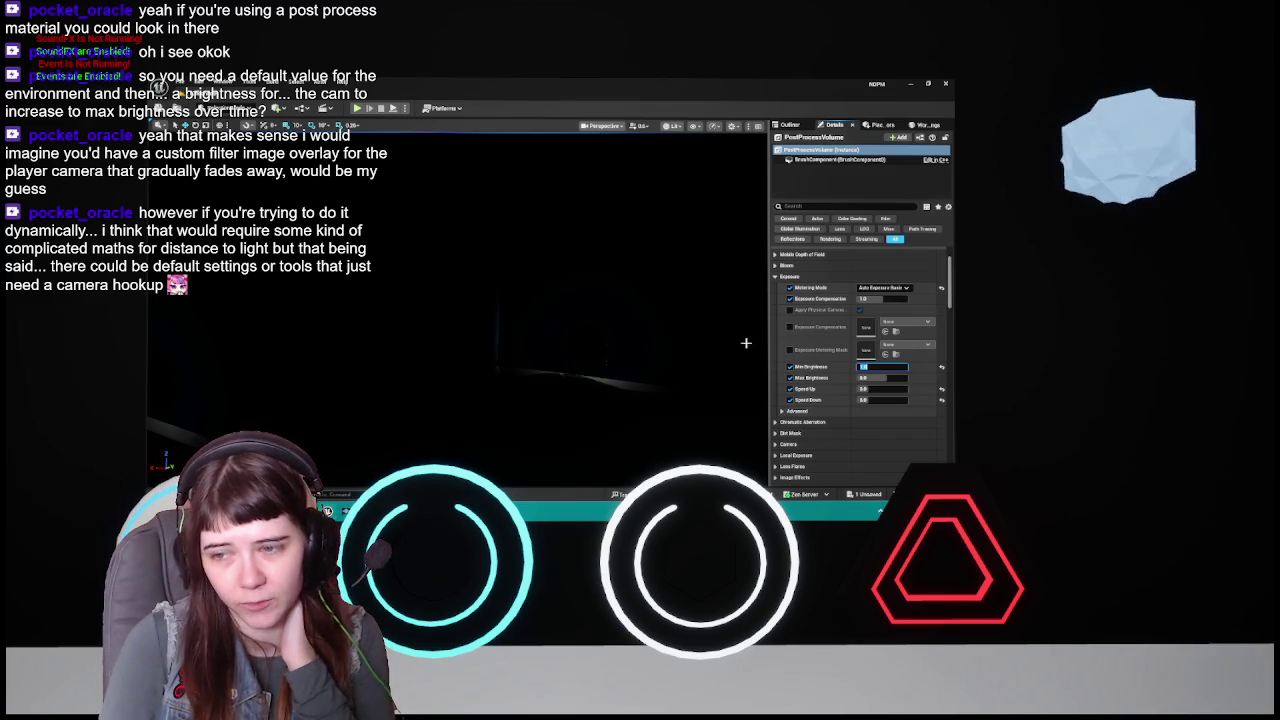
- Move the viewport through the nearly black corridor to judge the exposure
mouse_move(745, 343)
left_mouse_down()
mouse_move(330, 508)
mouse_move(215, 508)
mouse_move(740, 342)
left_mouse_up()
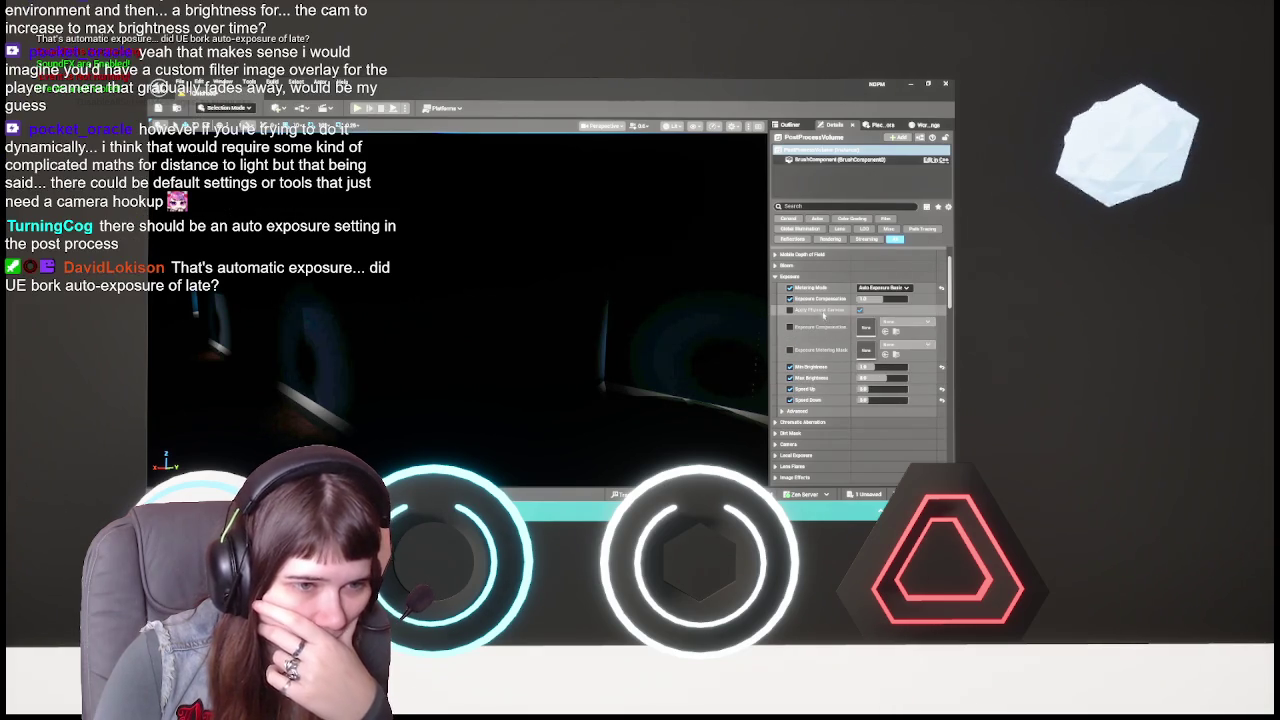
left_click(883, 287)
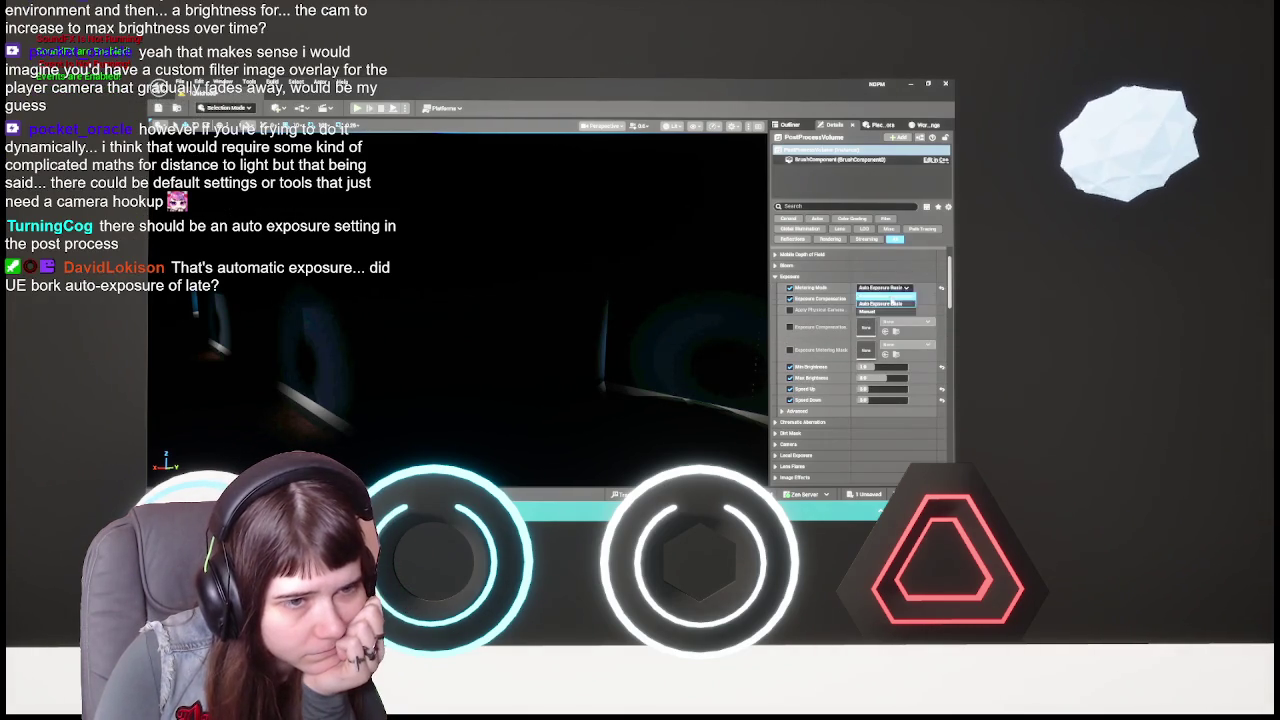
left_click(882, 297)
left_click(888, 288)
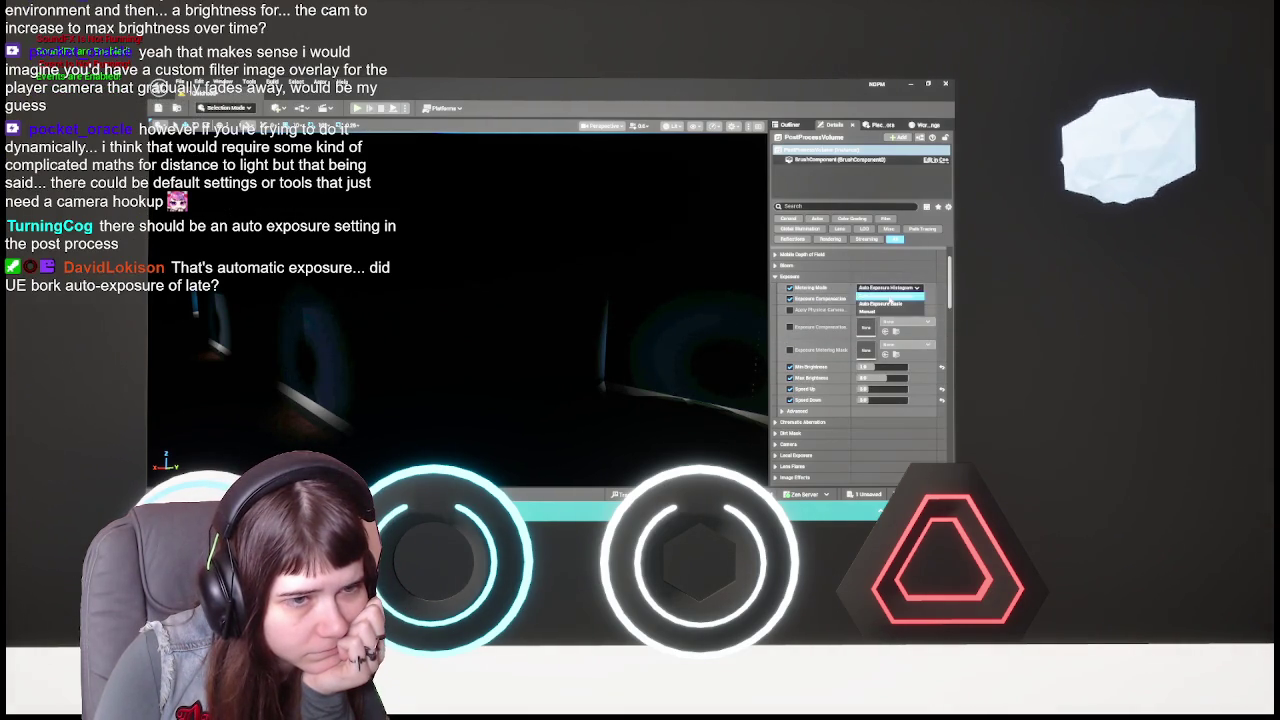
left_click(889, 311)
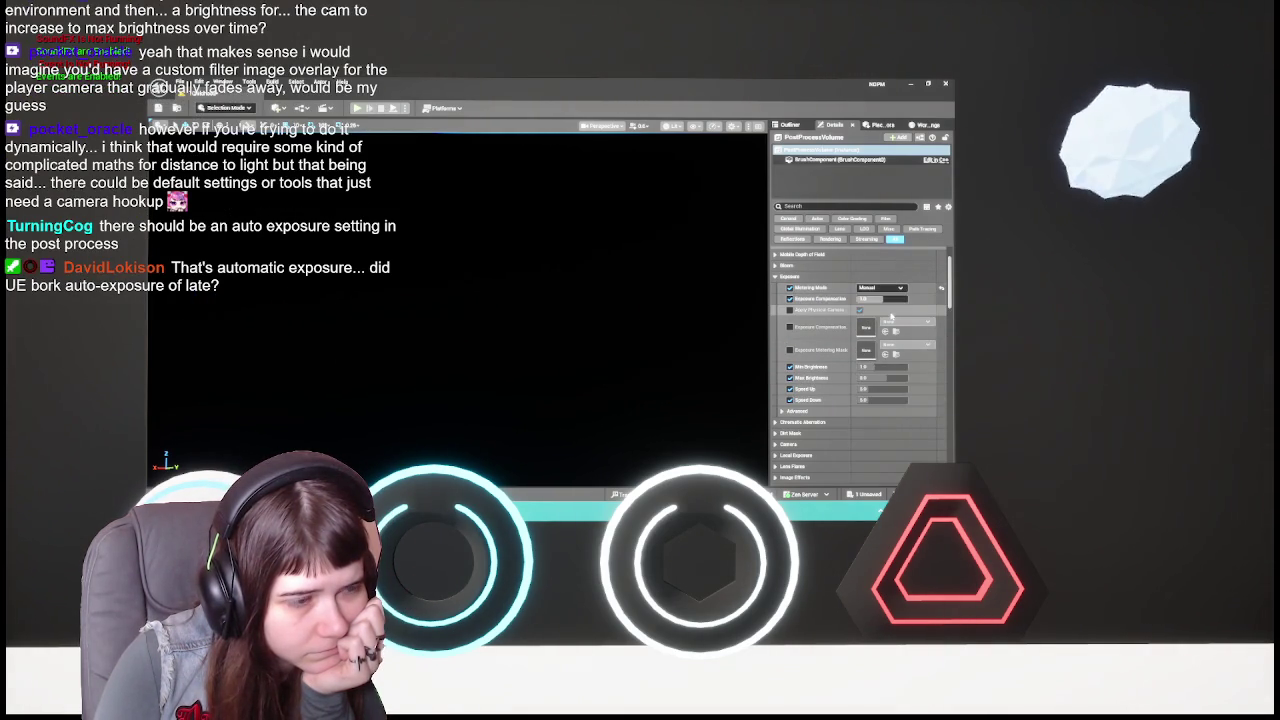
left_click(885, 288)
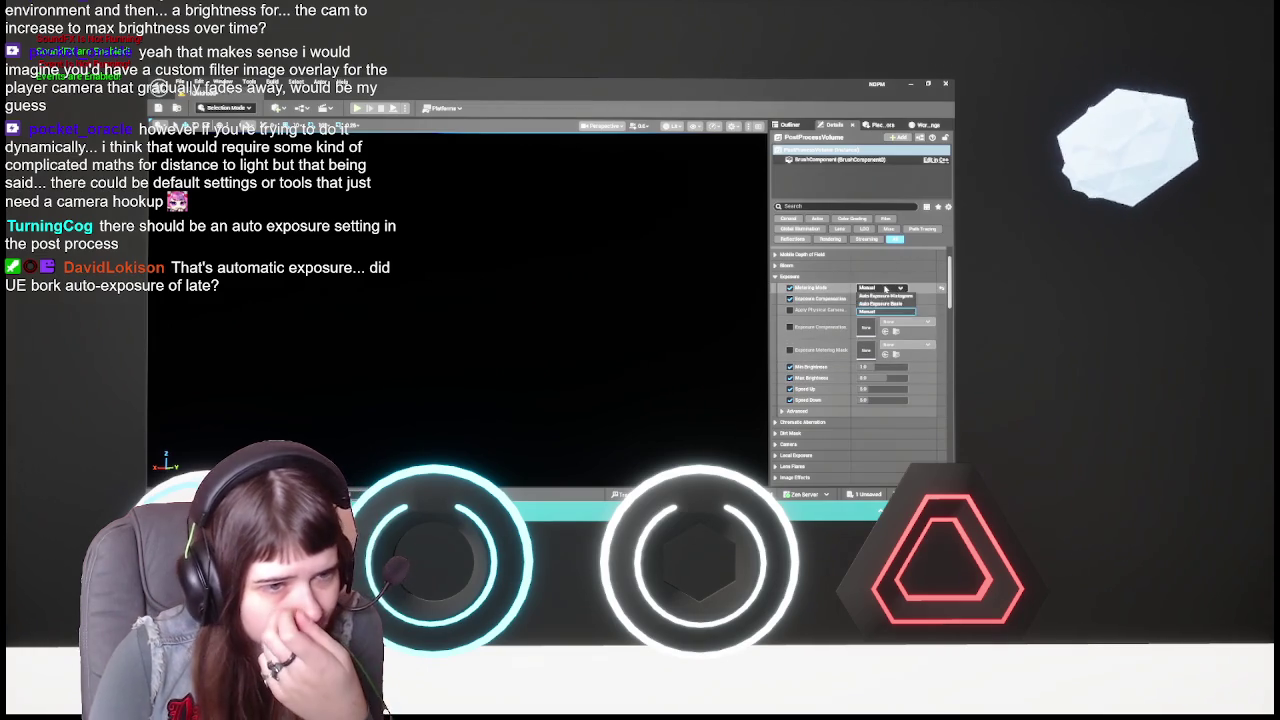
left_click(884, 303)
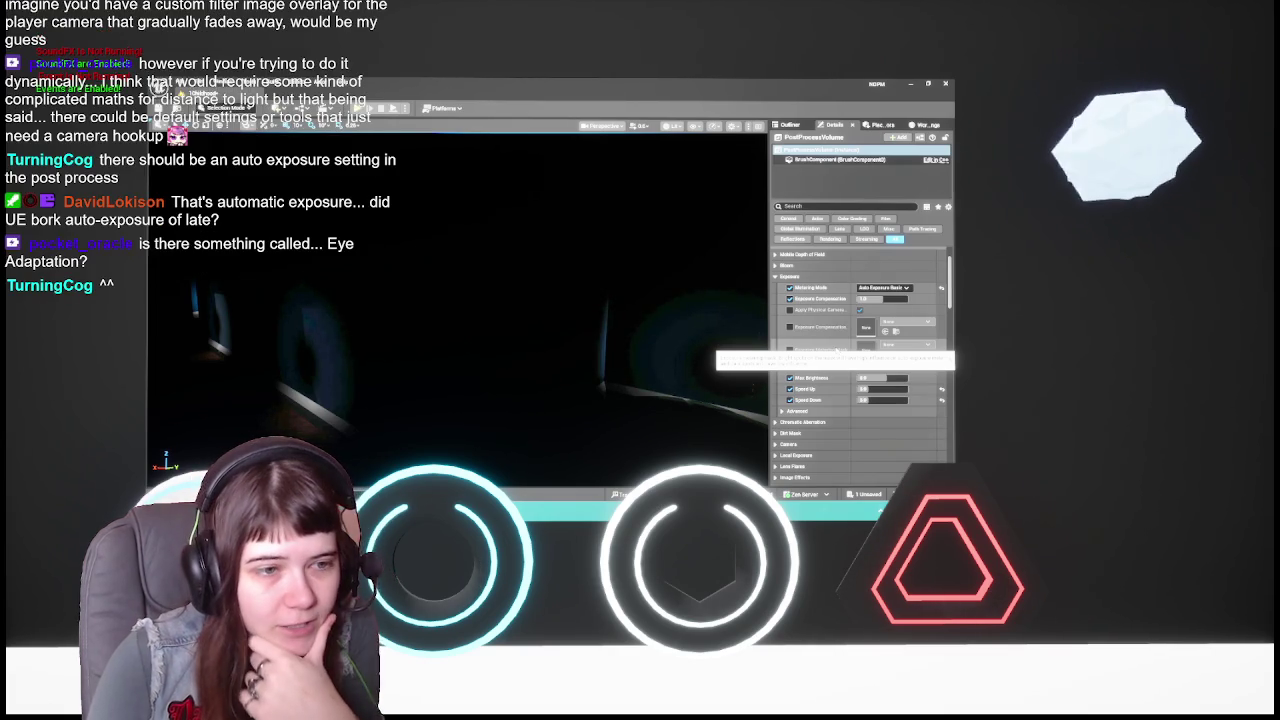
left_click(806, 207)
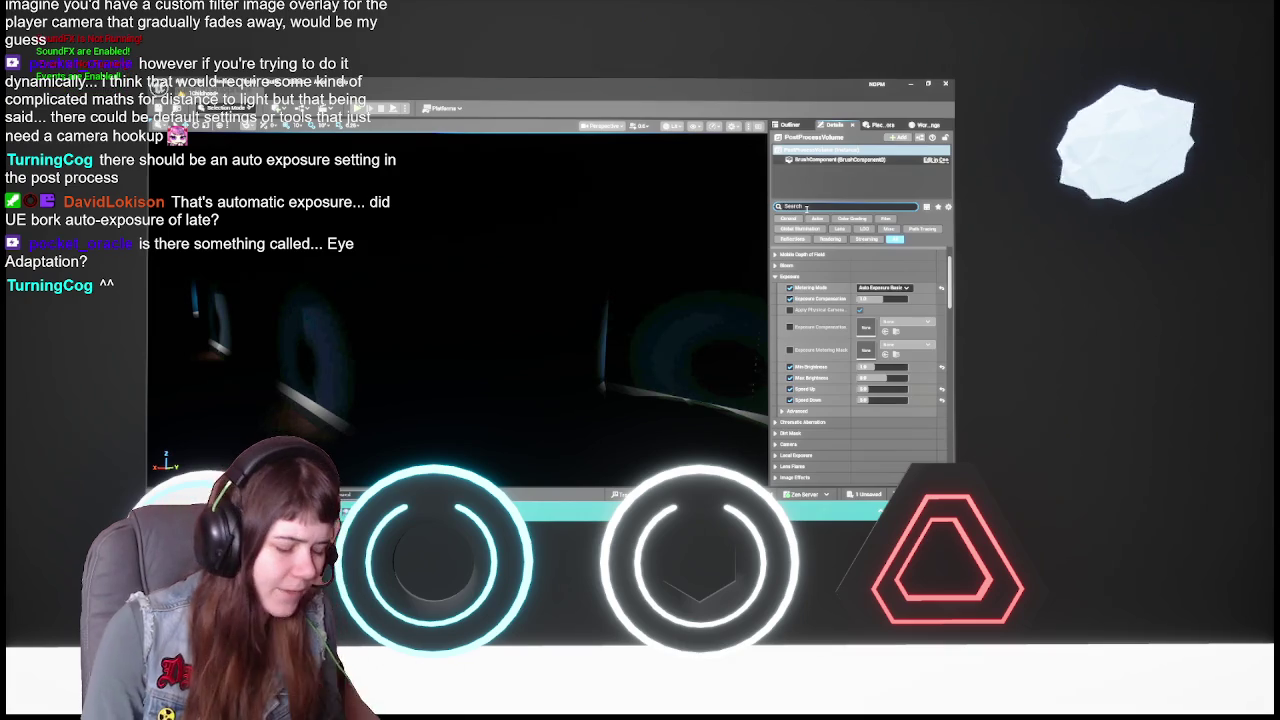
type("eye adap")
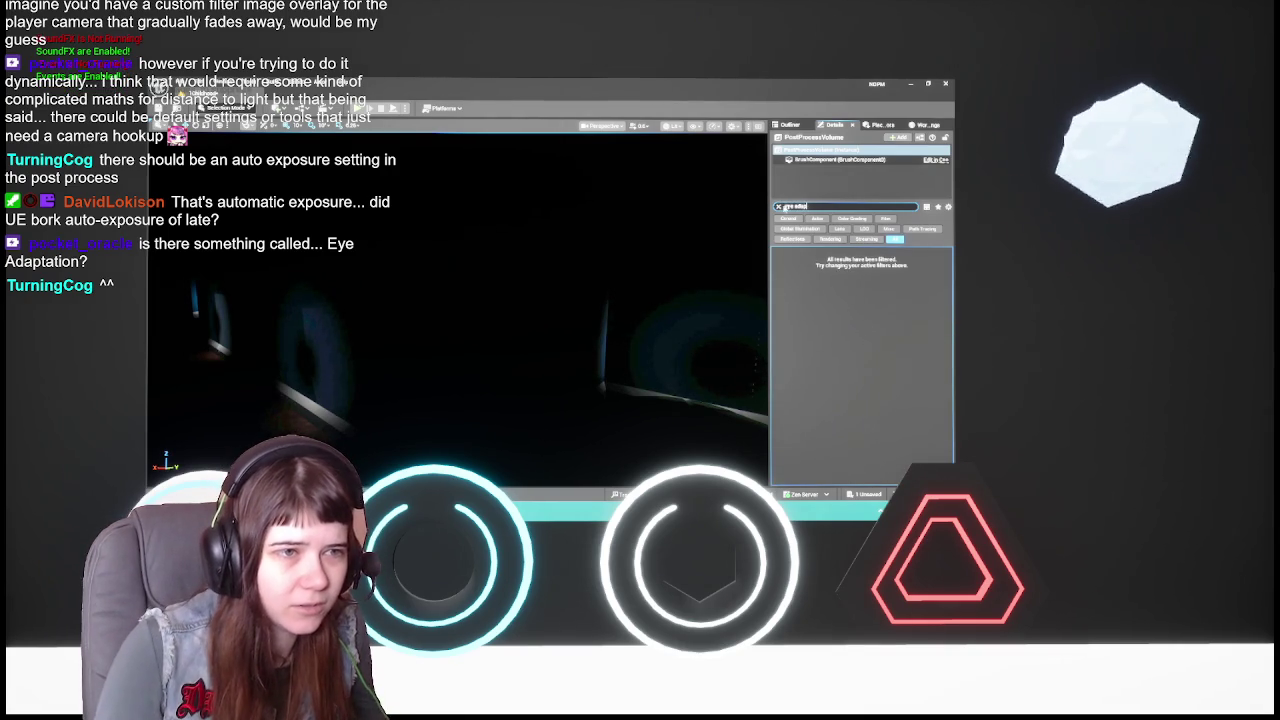
left_click(777, 206)
scroll(835, 352, "down", 2)
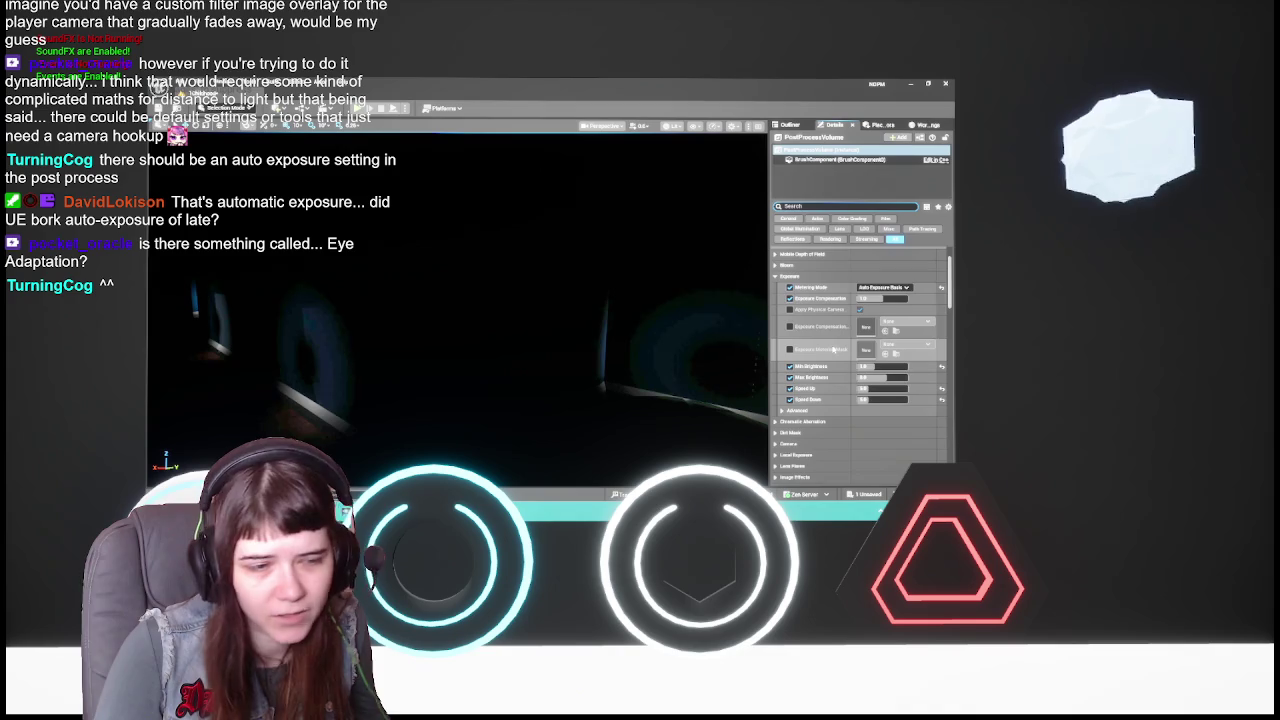
scroll(833, 349, "down", 3)
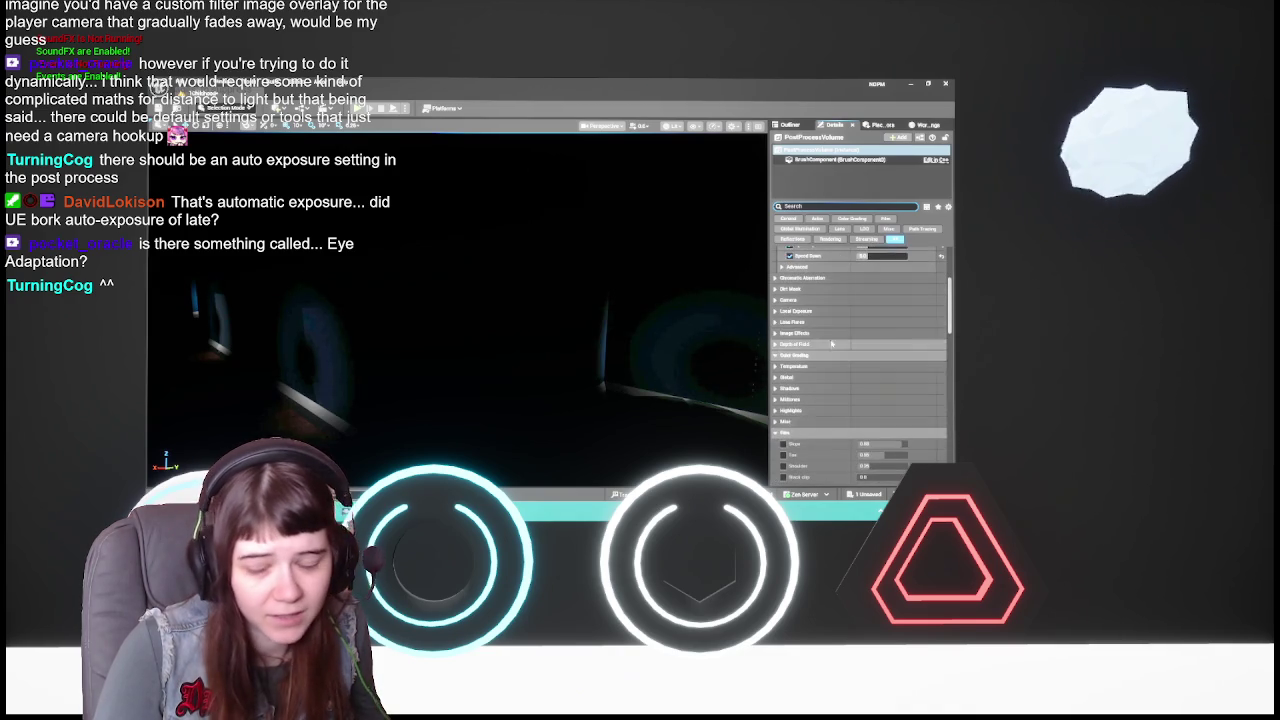
scroll(831, 342, "up", 4)
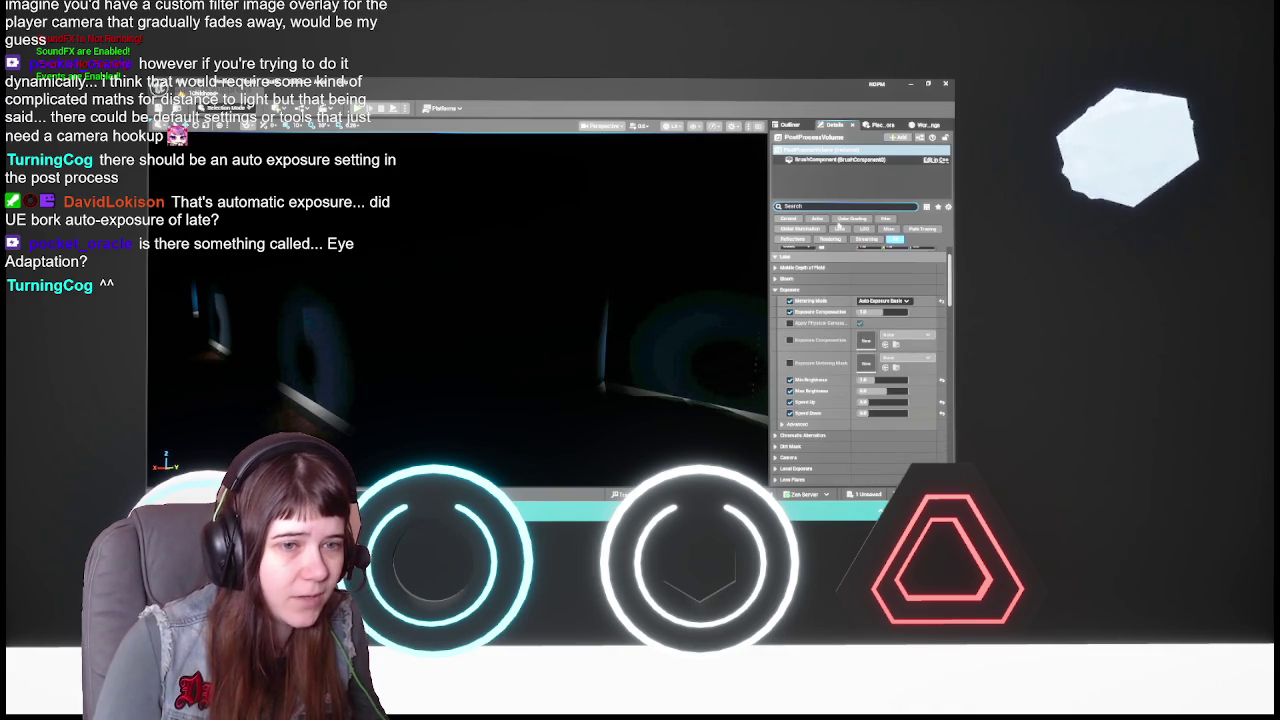
left_click(895, 301)
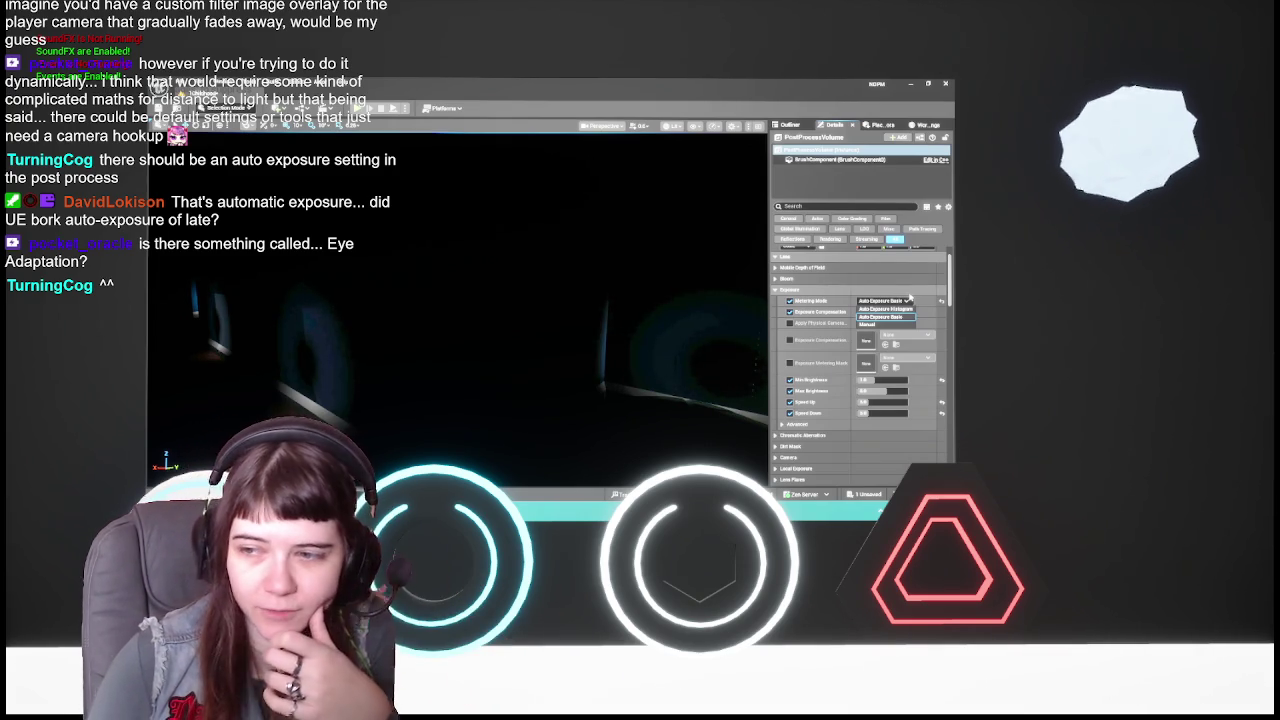
left_click(896, 300)
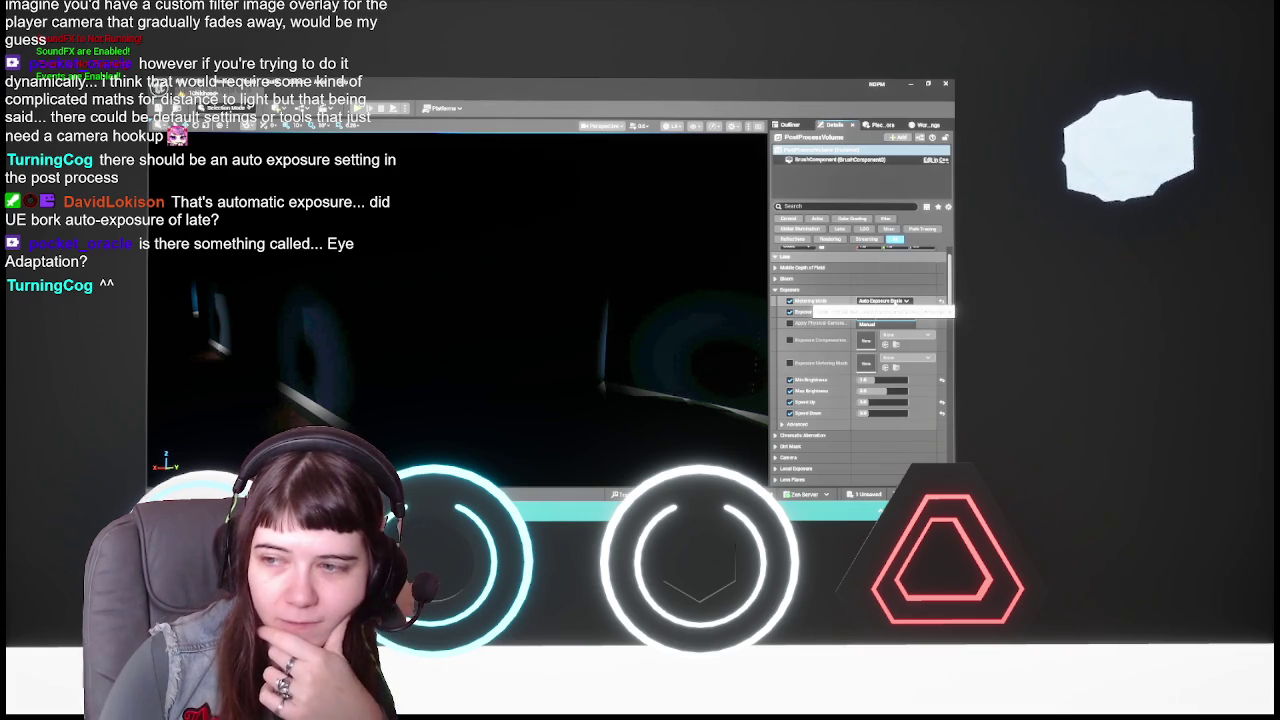
scroll(860, 340, "down", 2)
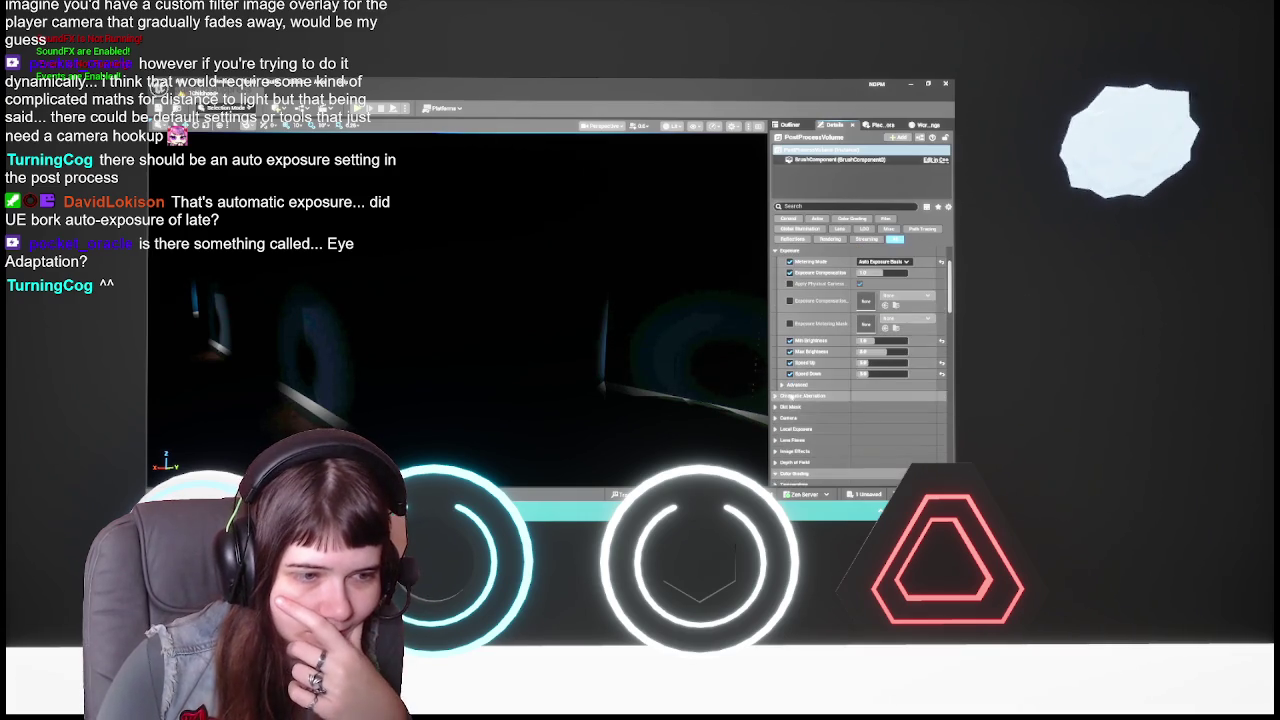
scroll(793, 417, "down", 6)
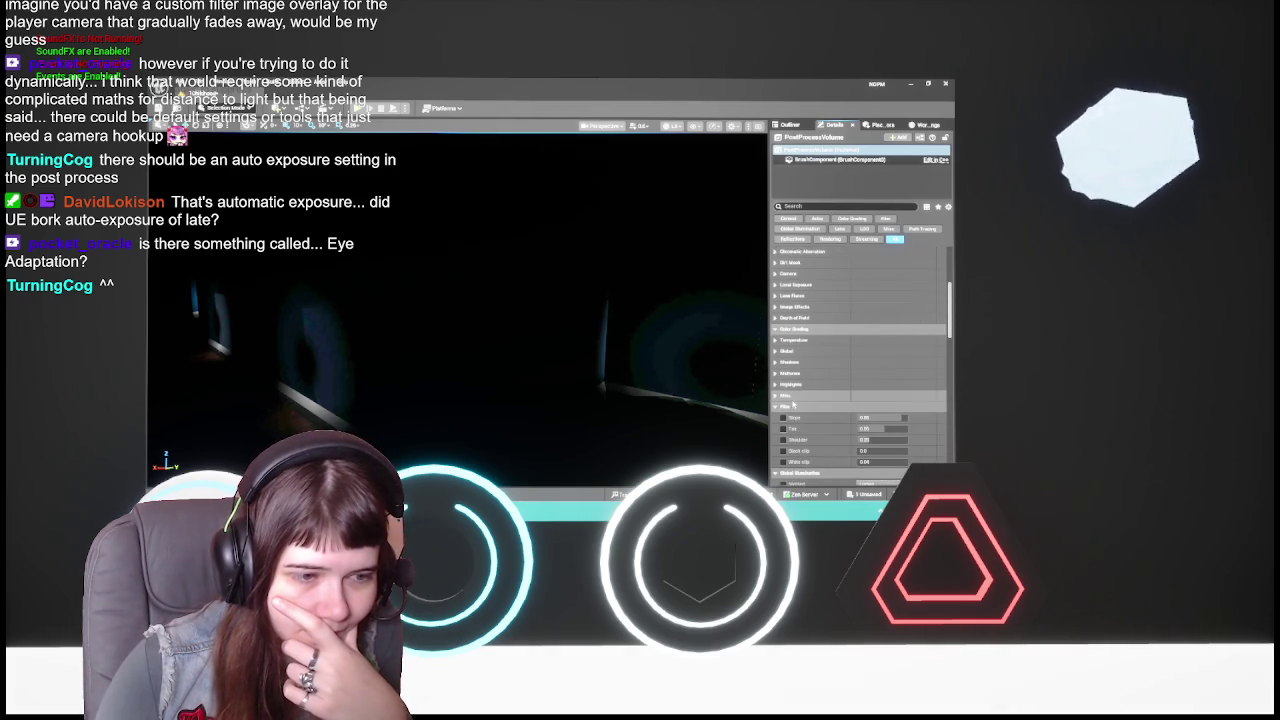
- Collapse the Film and Film Grain sections in the volume's Details
right_click(793, 405)
left_click(800, 405)
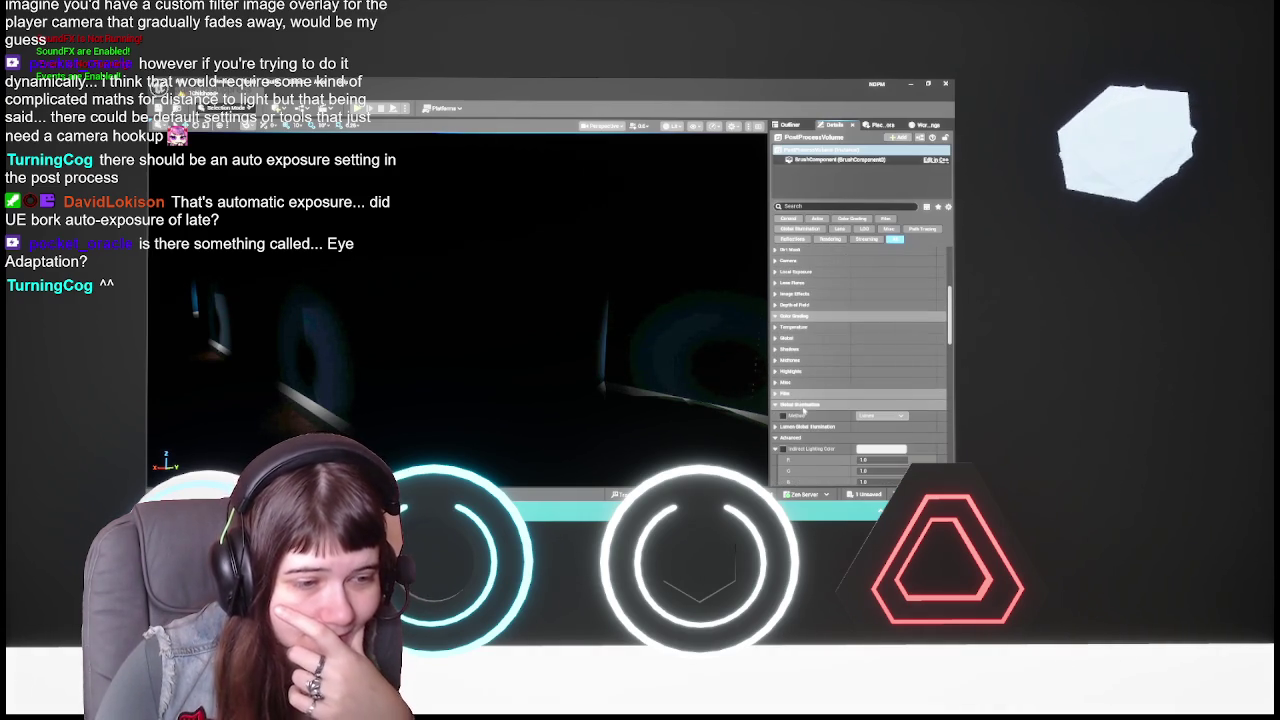
scroll(810, 400, "down", 4)
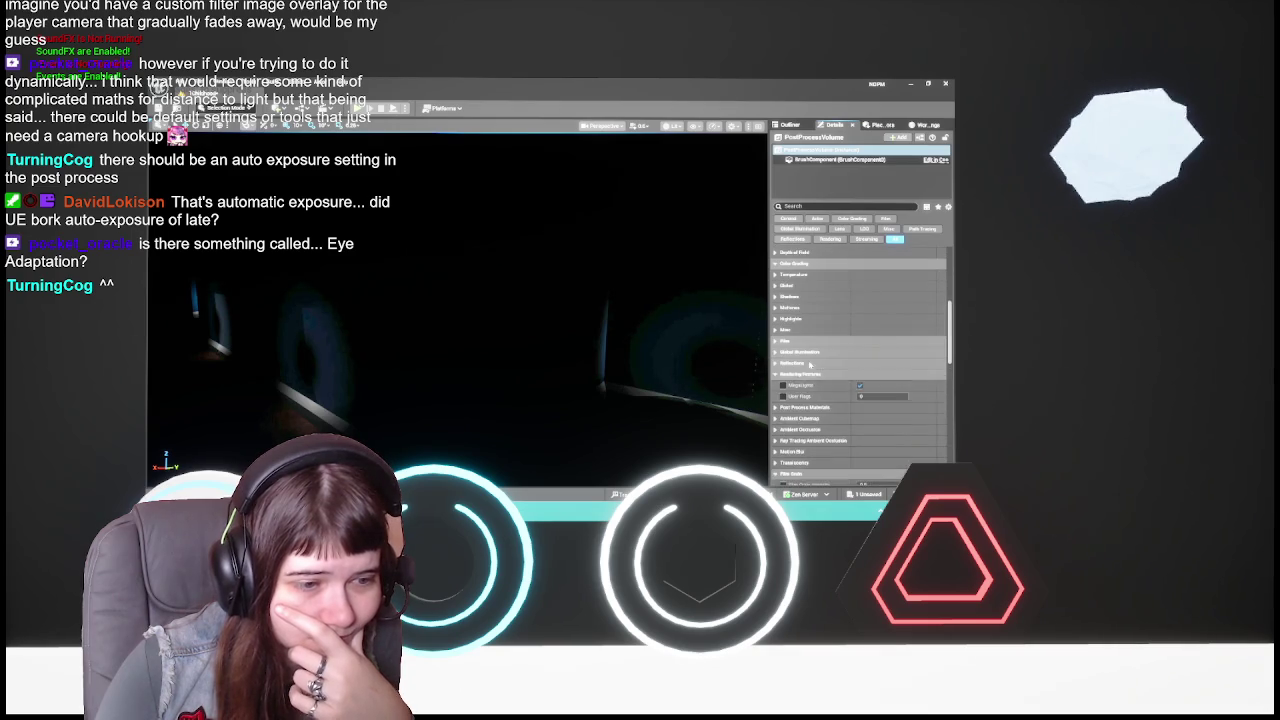
left_click(800, 408)
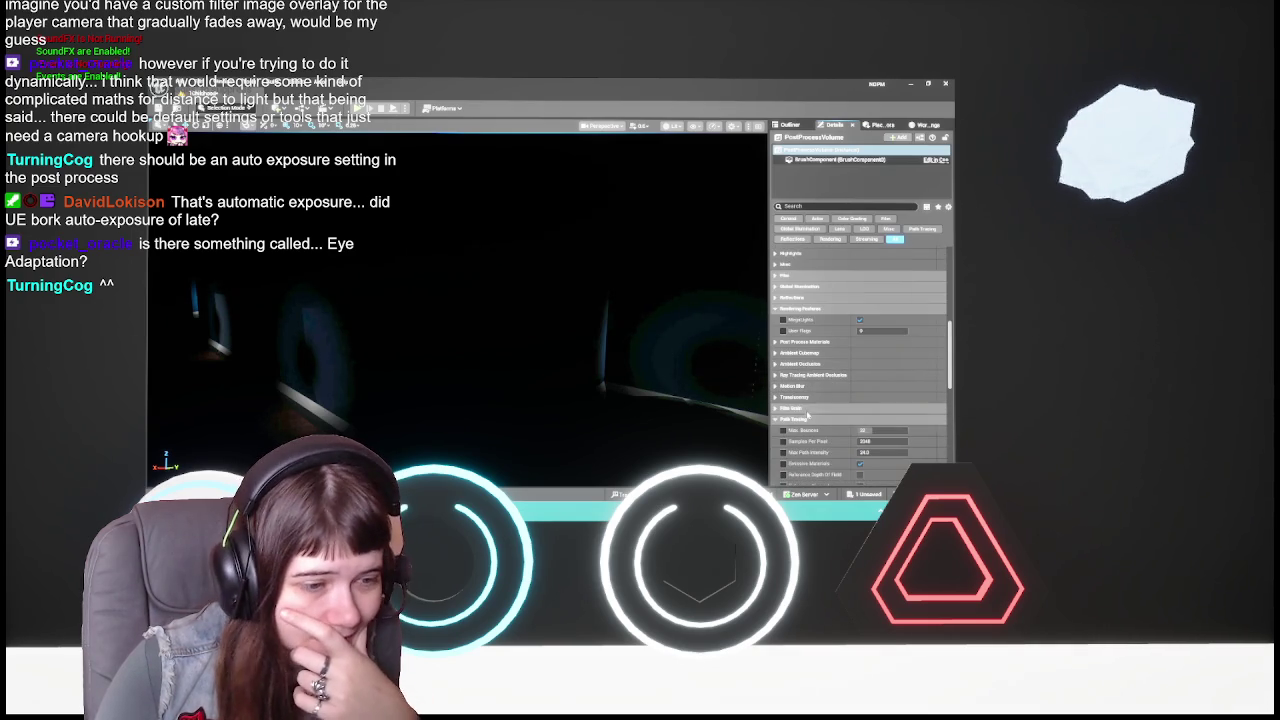
scroll(811, 425, "down", 3)
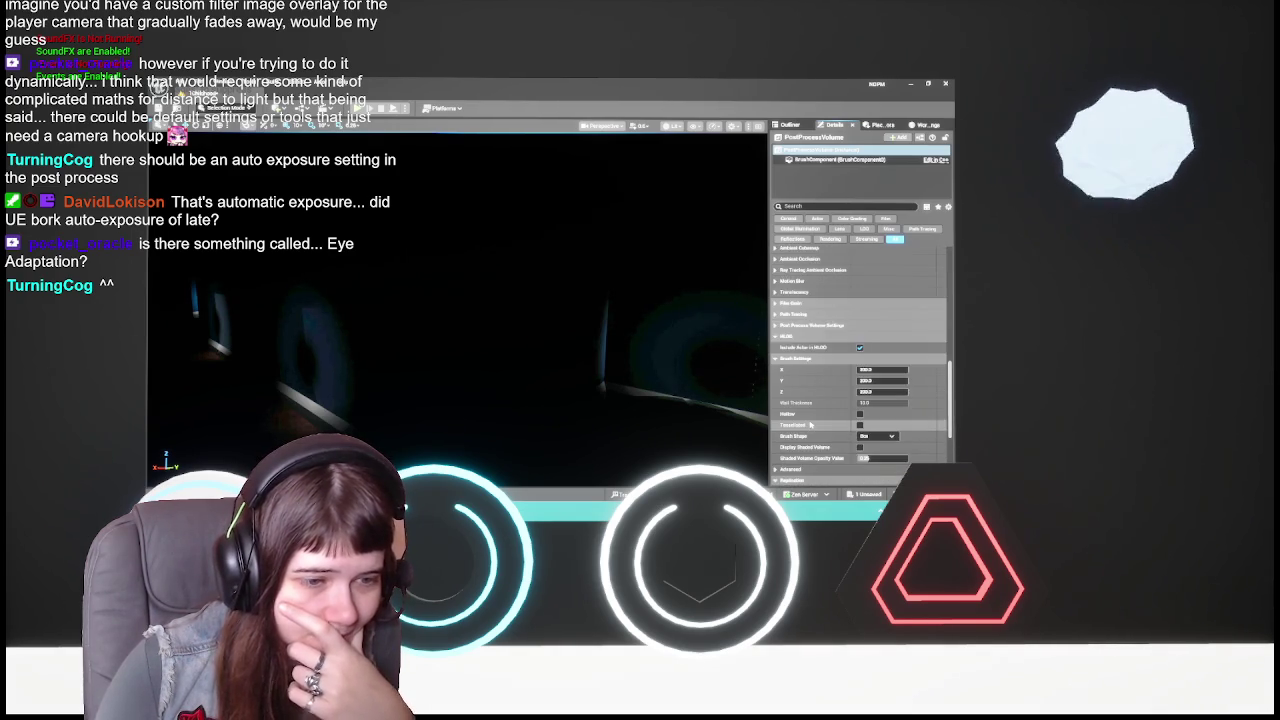
scroll(811, 425, "down", 6)
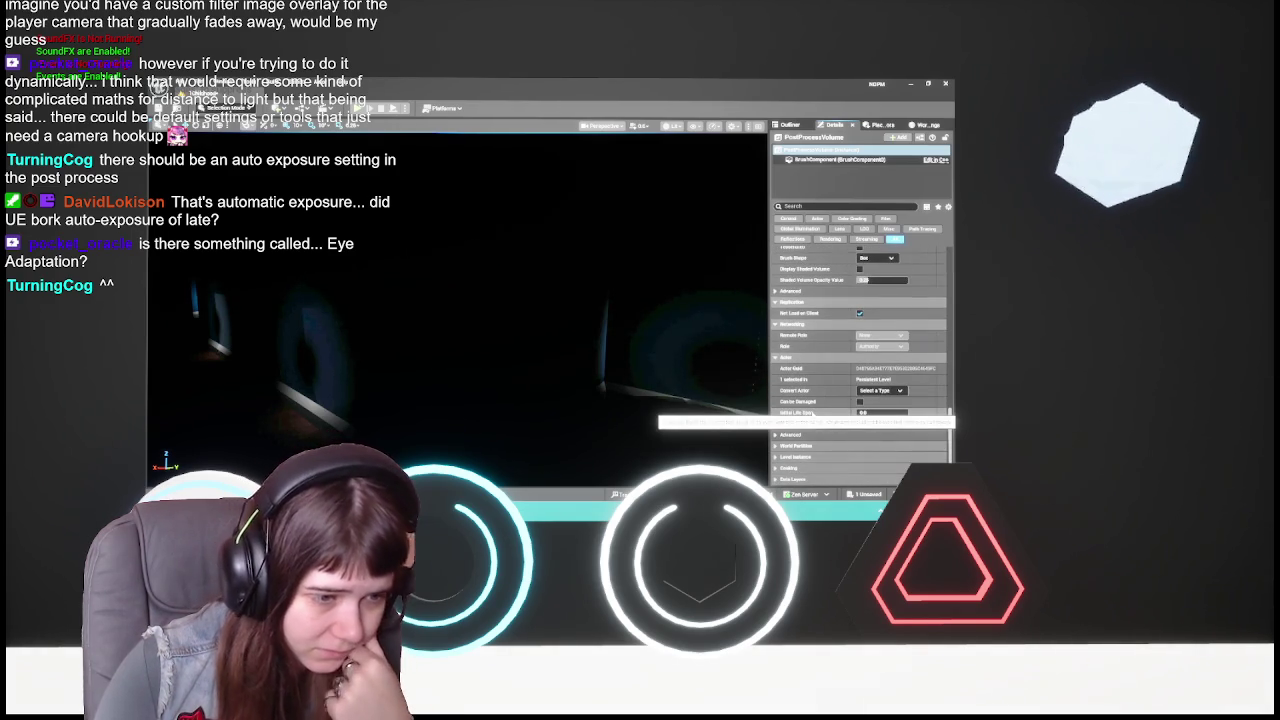
scroll(810, 400, "up", 3)
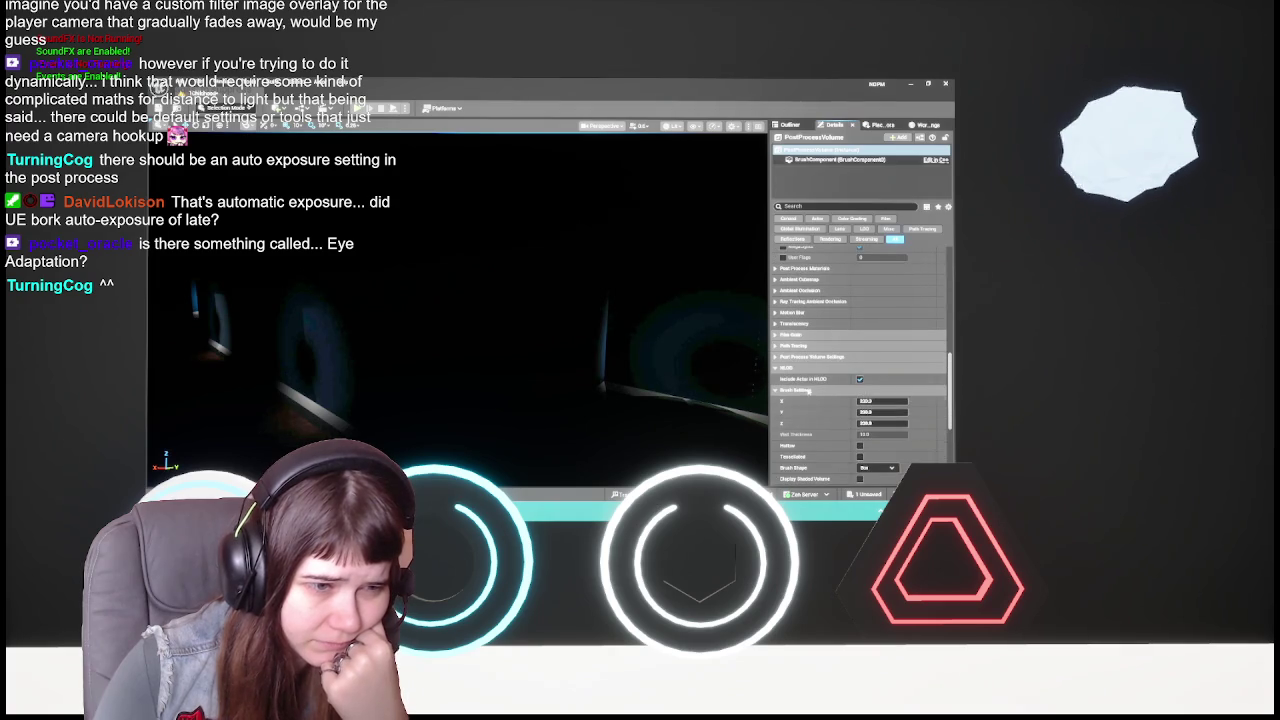
scroll(808, 400, "up", 3)
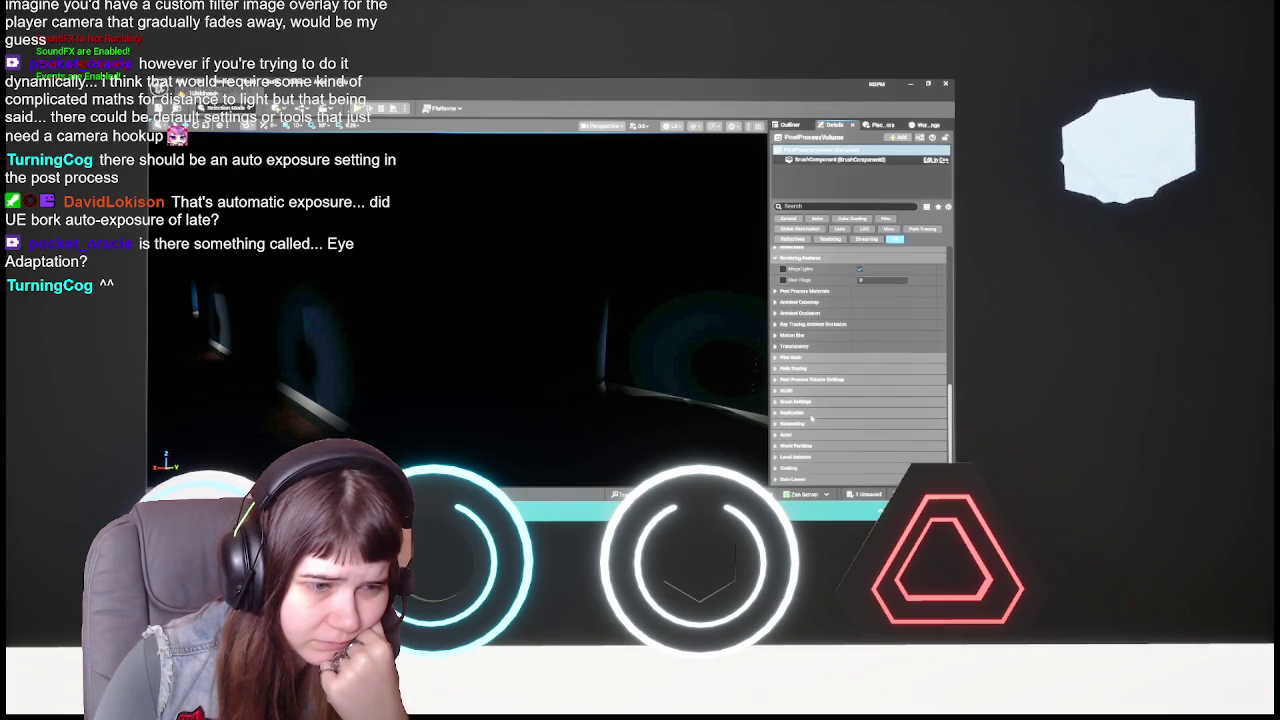
- Expand the Motion Blur and Post Process Materials sections, then scroll back up
left_click(795, 400)
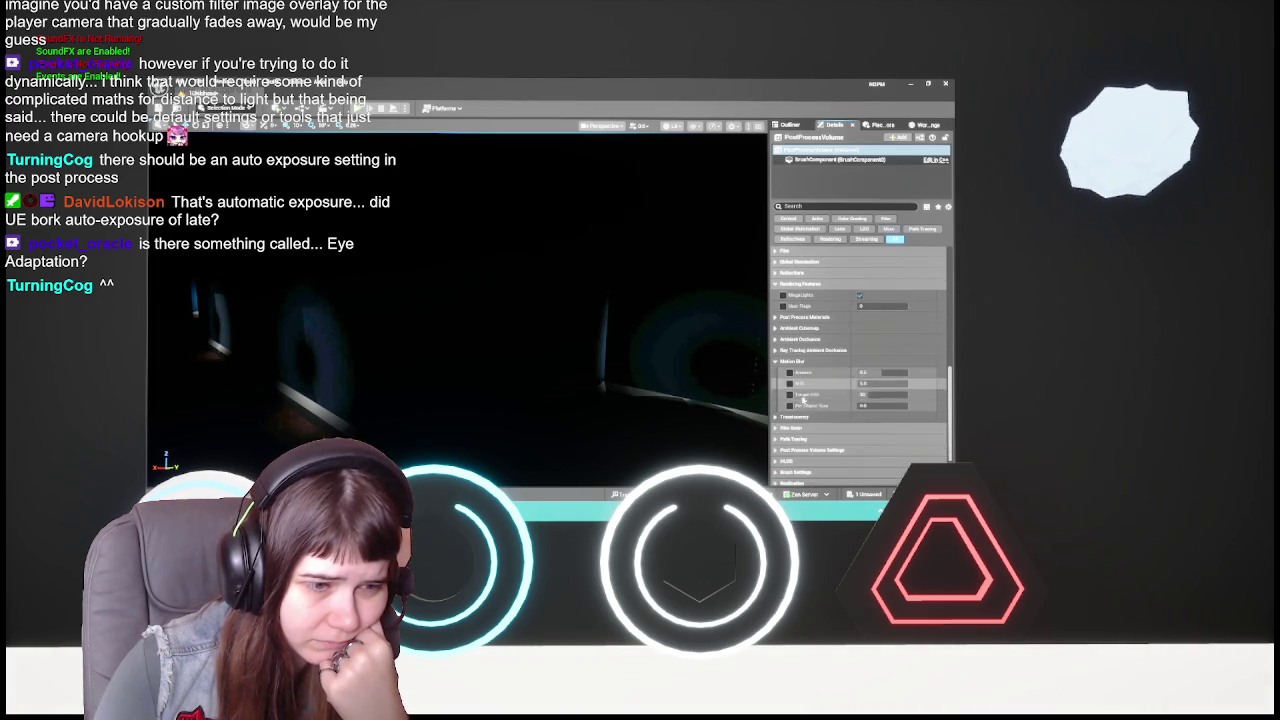
scroll(805, 380, "down", 1)
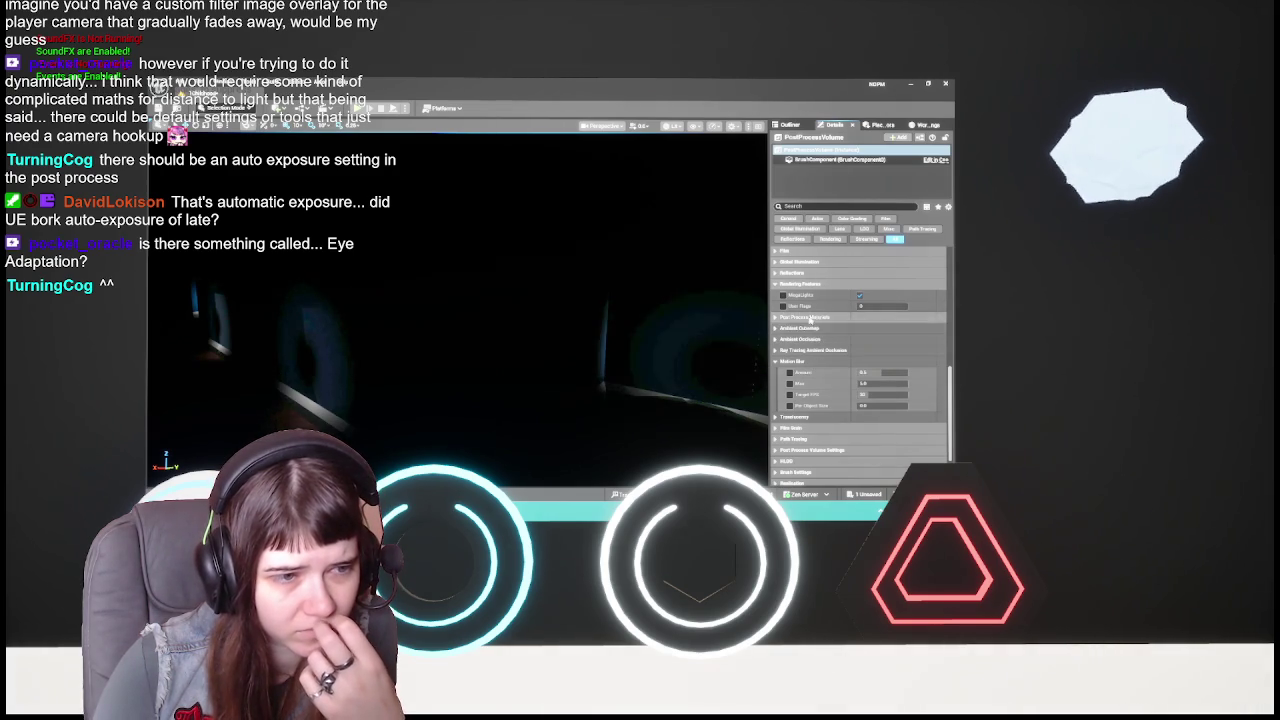
left_click(810, 317)
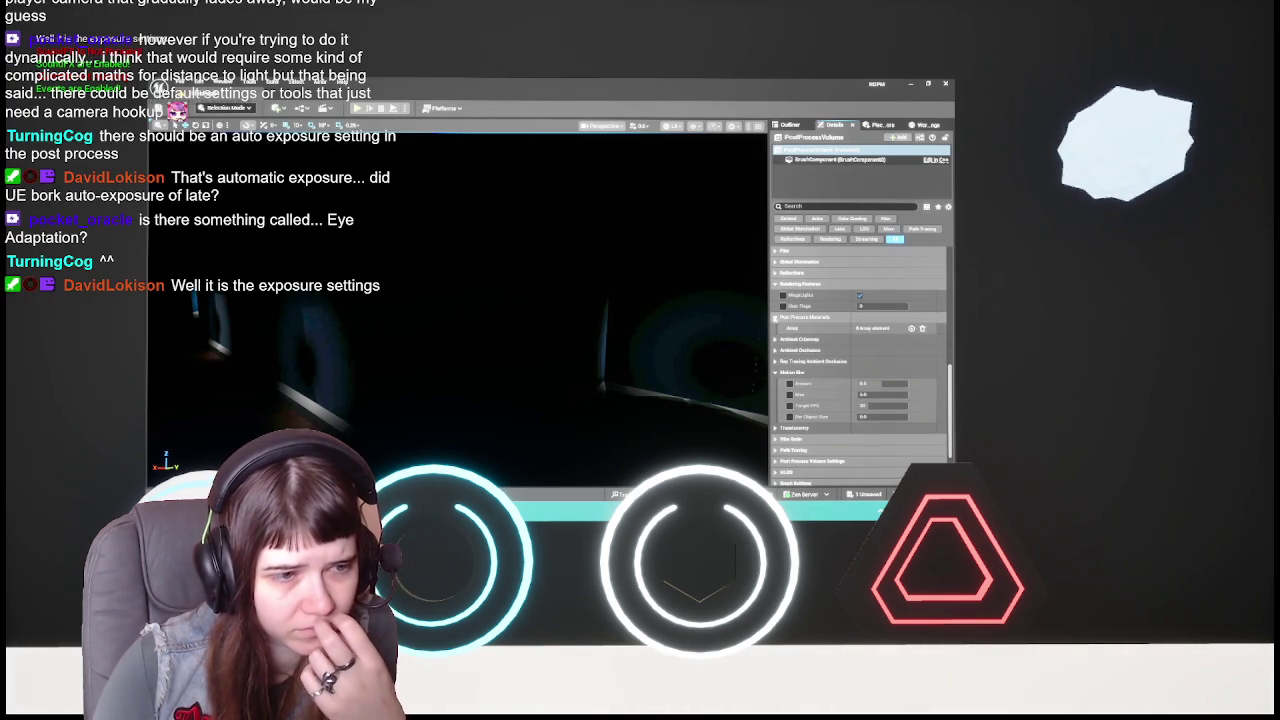
scroll(840, 403, "up", 5)
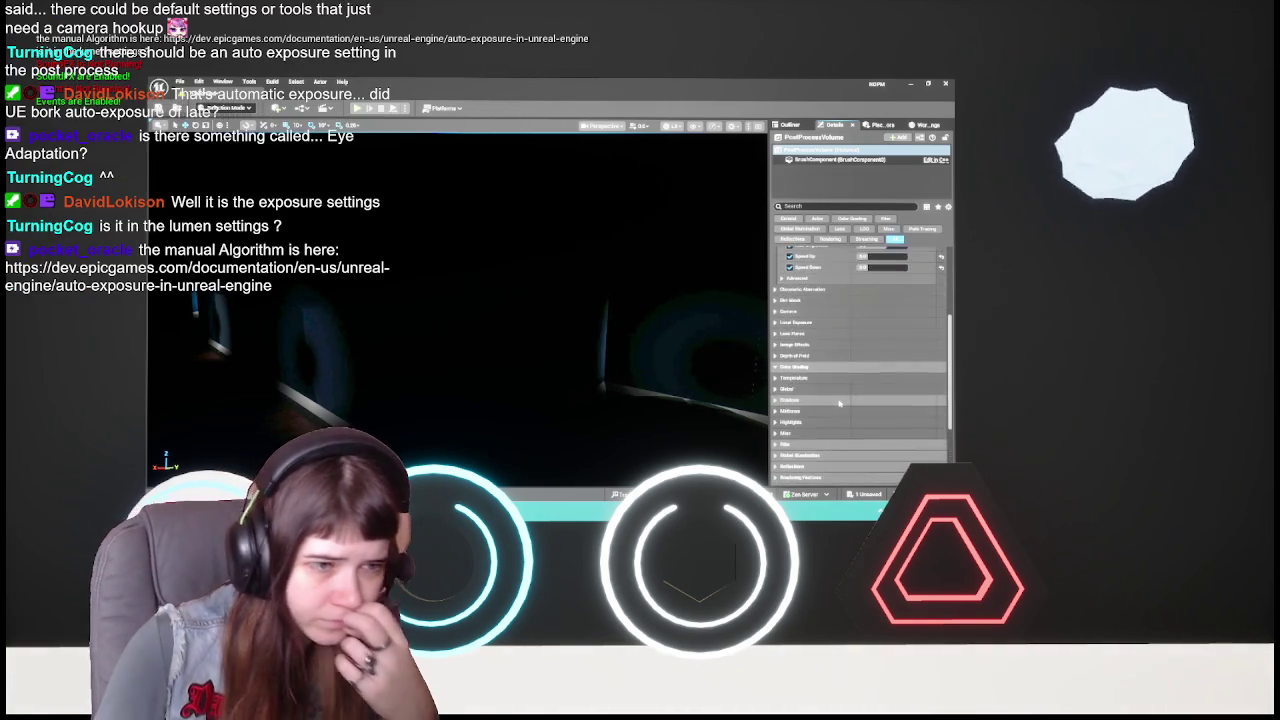
scroll(840, 403, "up", 3)
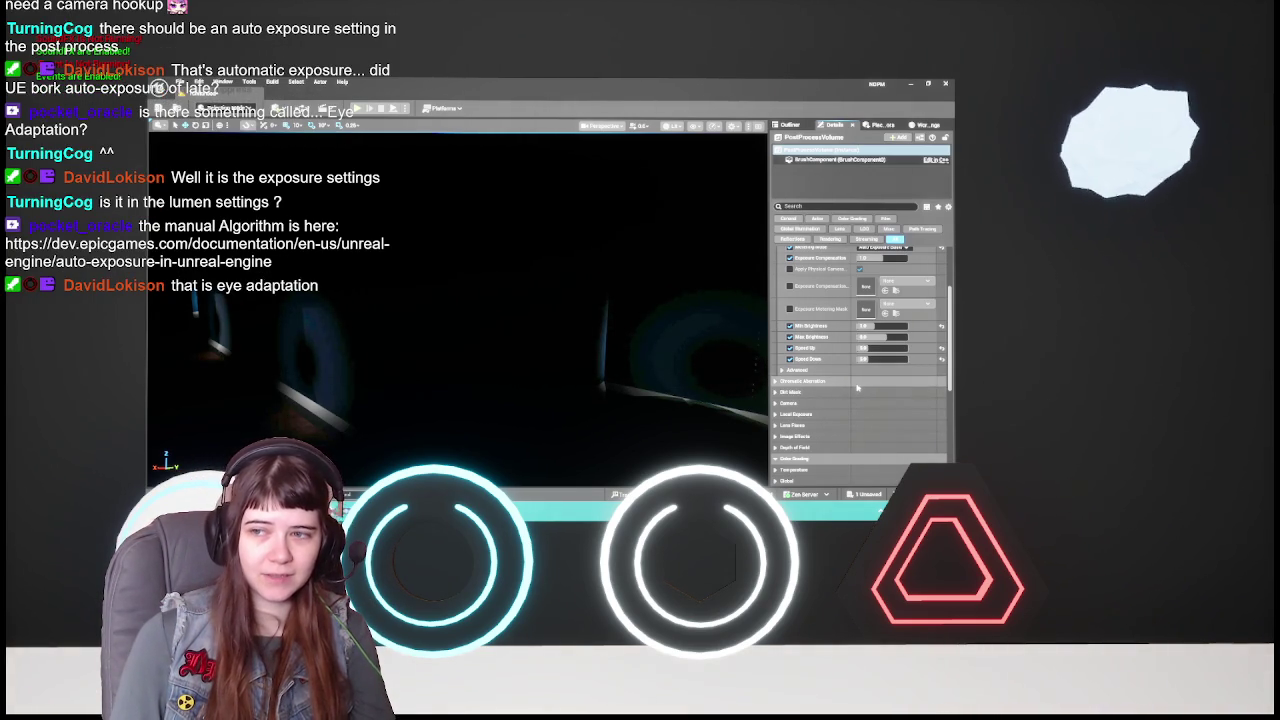
scroll(857, 387, "up", 2)
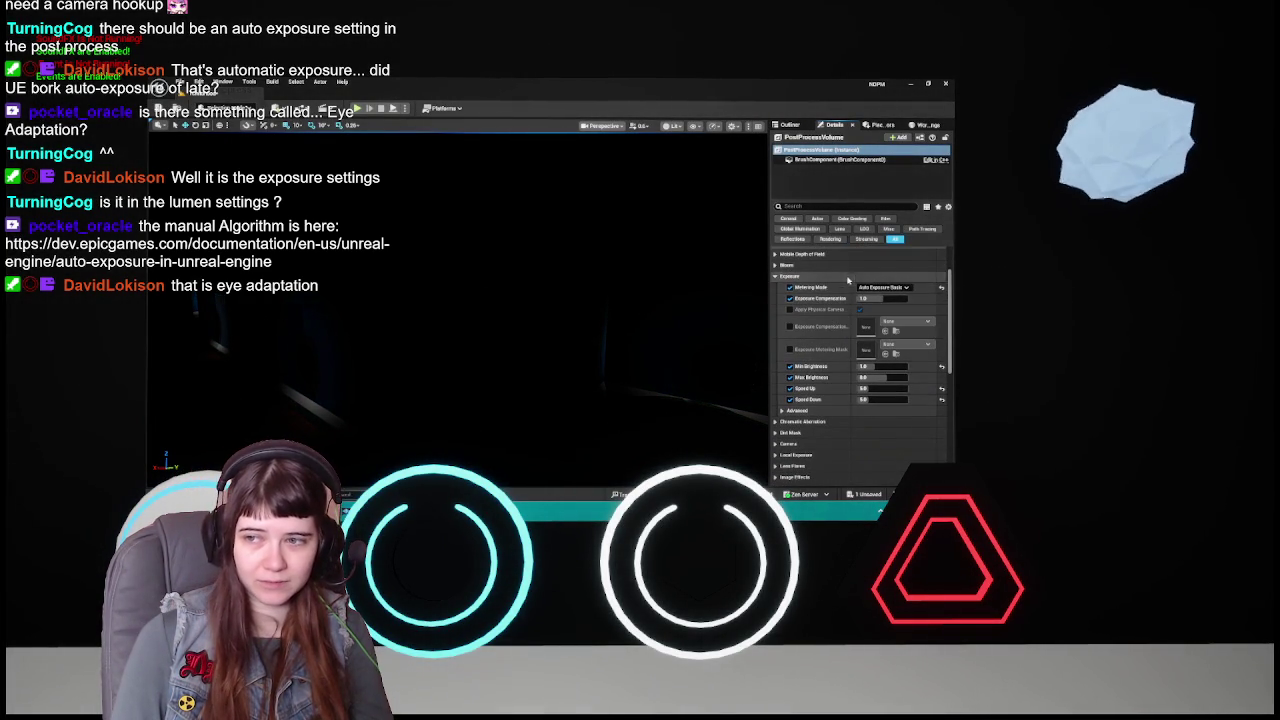
scroll(826, 362, "down", 3)
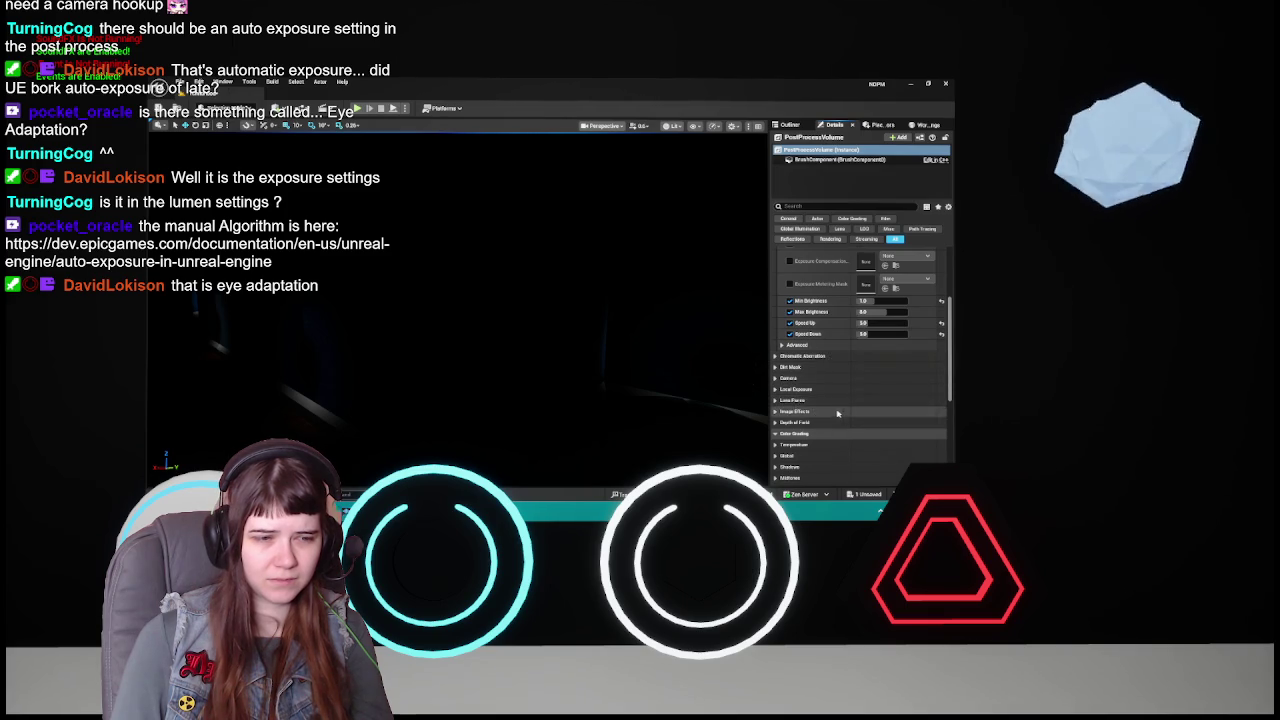
scroll(851, 407, "down", 3)
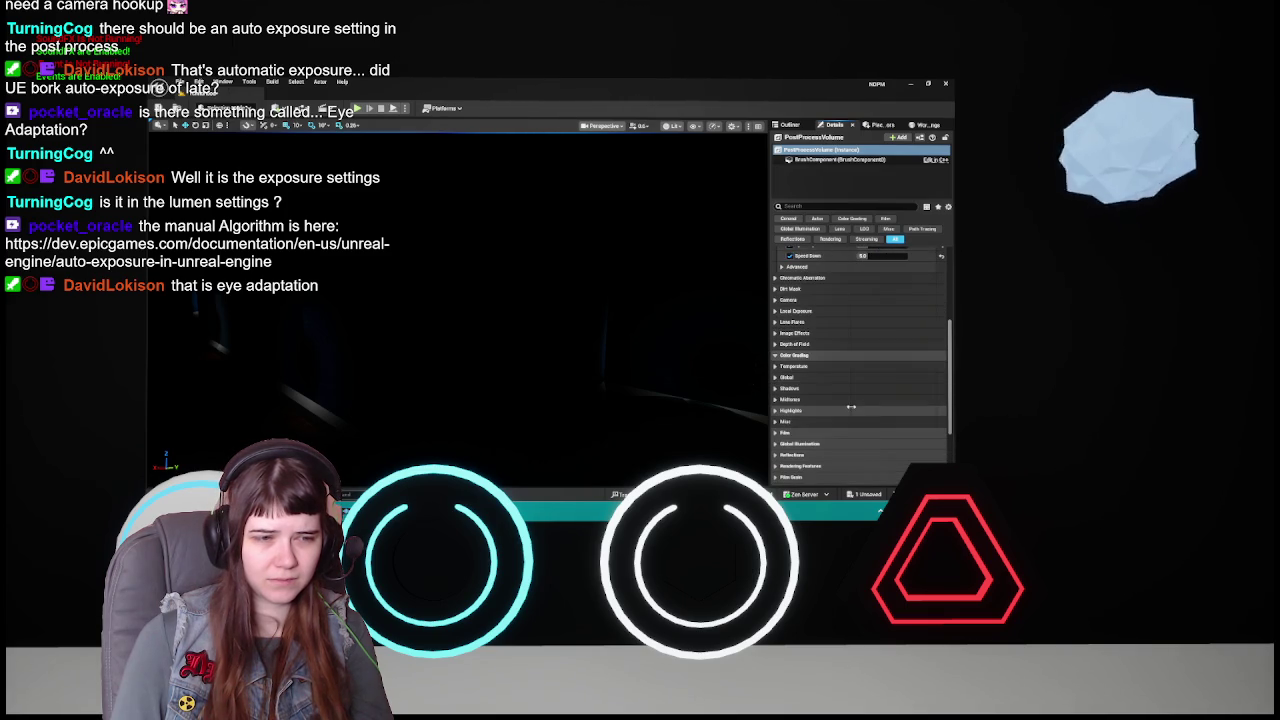
- Collapse Color Grading and expand the Global Illumination and Lumen Global Illumination sections
left_click(805, 356)
left_click(808, 378)
scroll(805, 370, "down", 3)
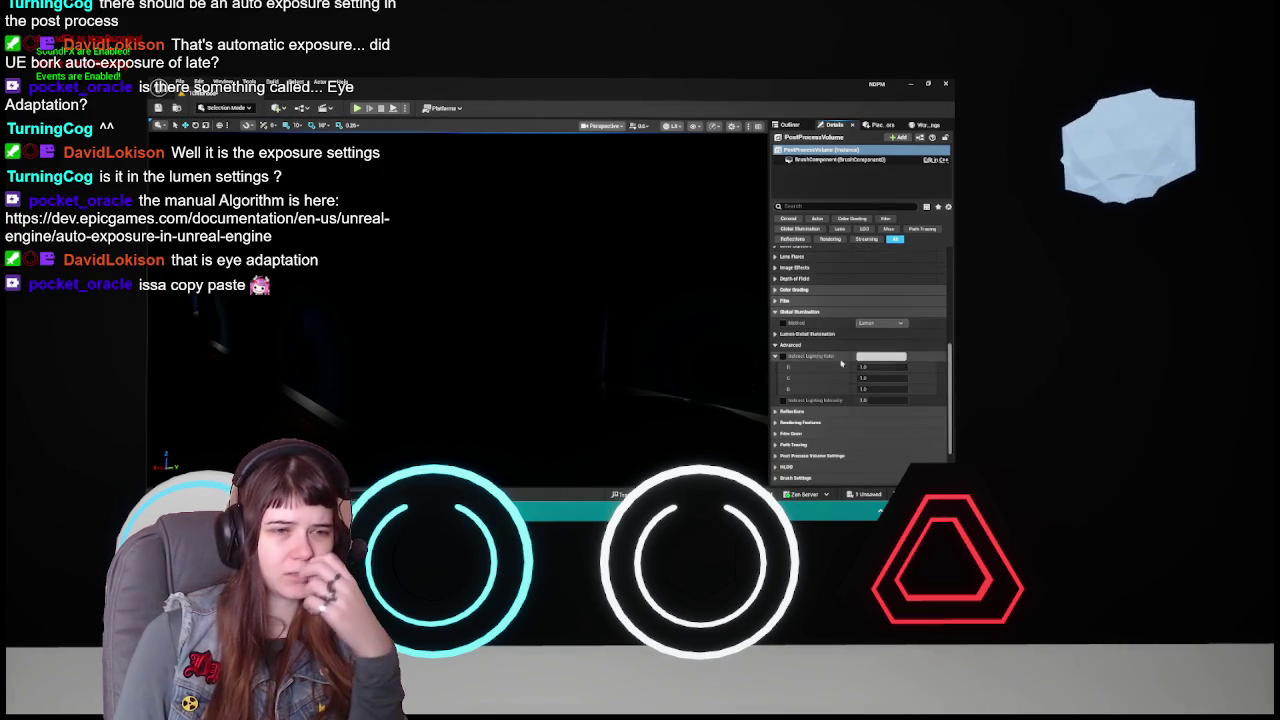
left_click(792, 334)
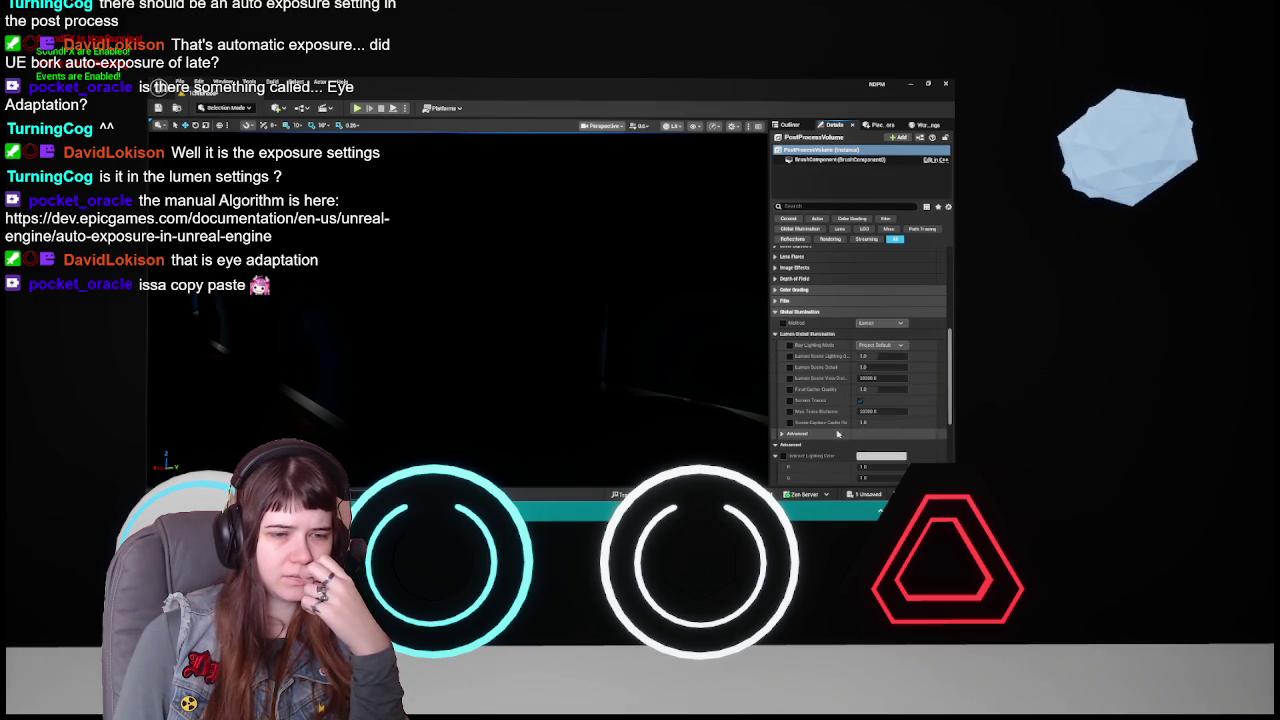
scroll(799, 403, "down", 1)
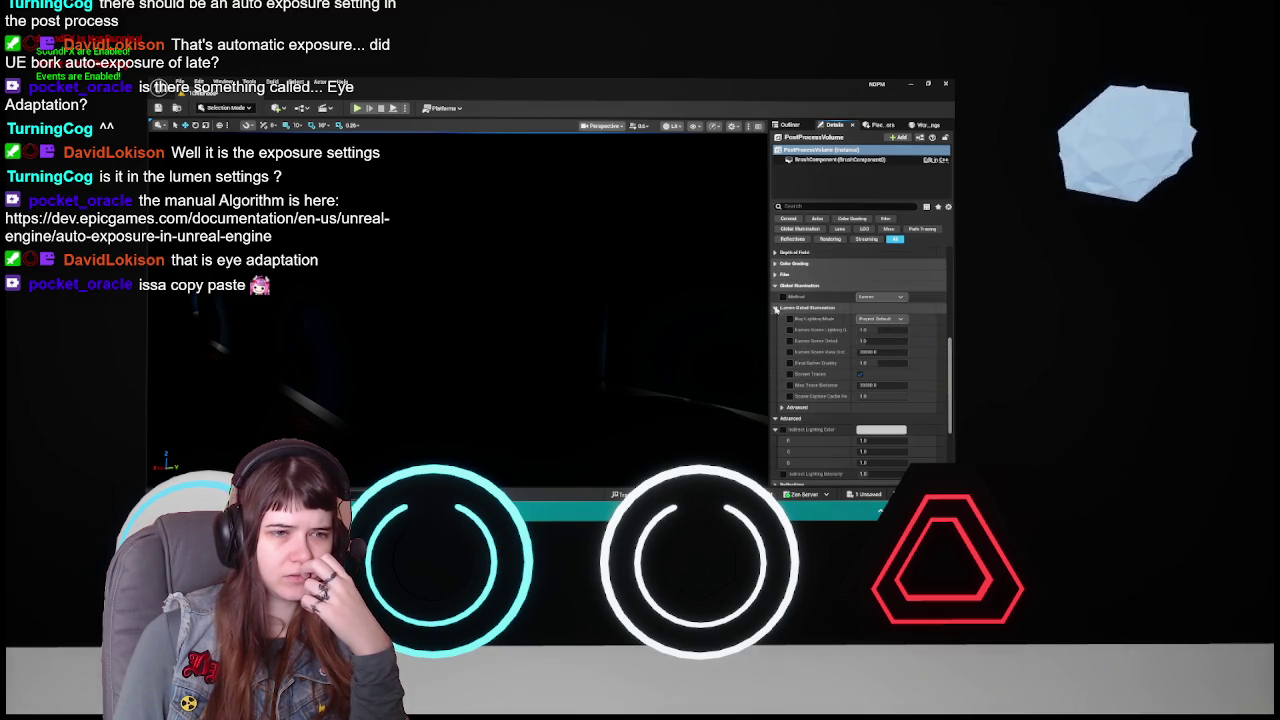
- Leave Ray Lighting Mode at Project Default with the override off, then collapse the Lumen subsections
left_click(790, 319)
left_click(880, 318)
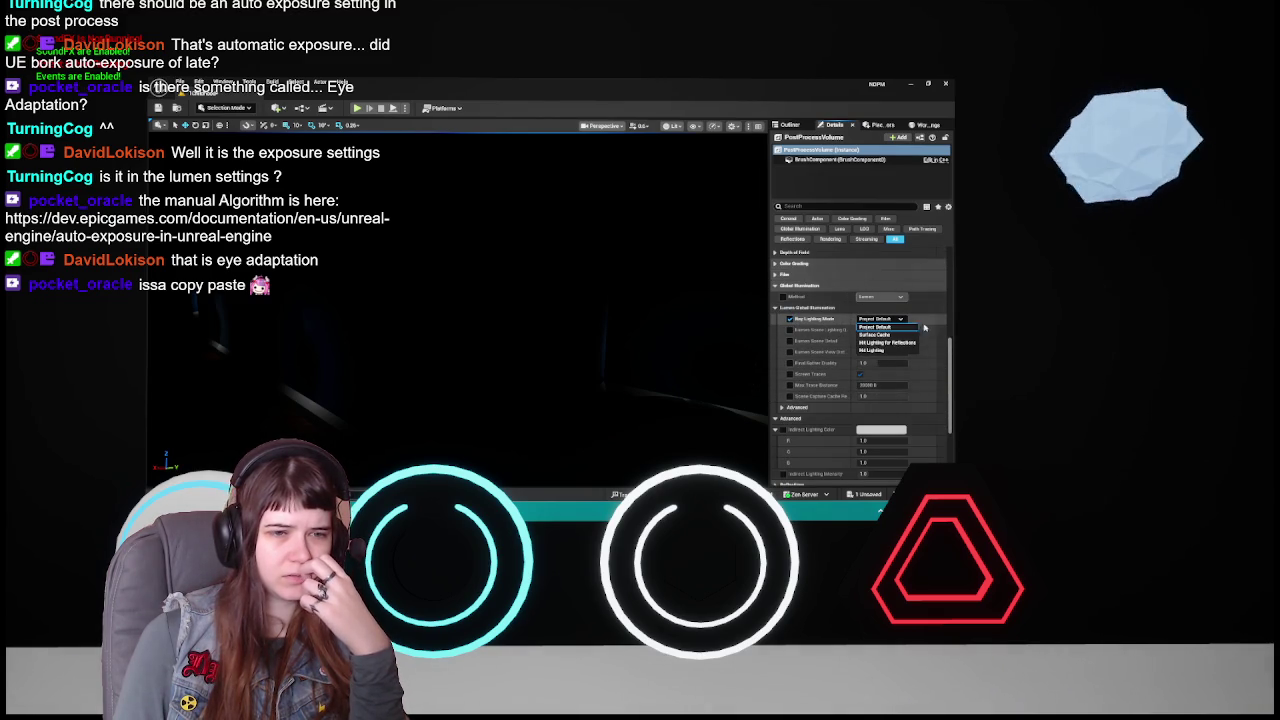
left_click(893, 327)
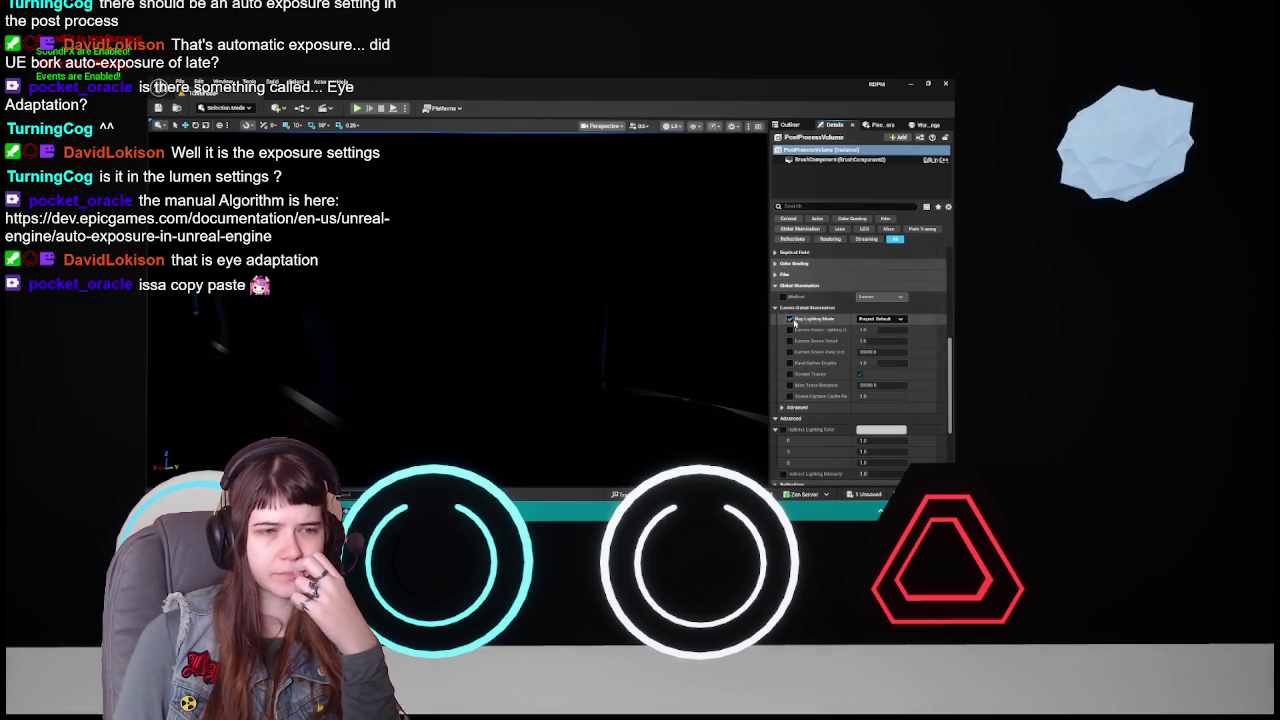
left_click(790, 319)
scroll(813, 383, "down", 3)
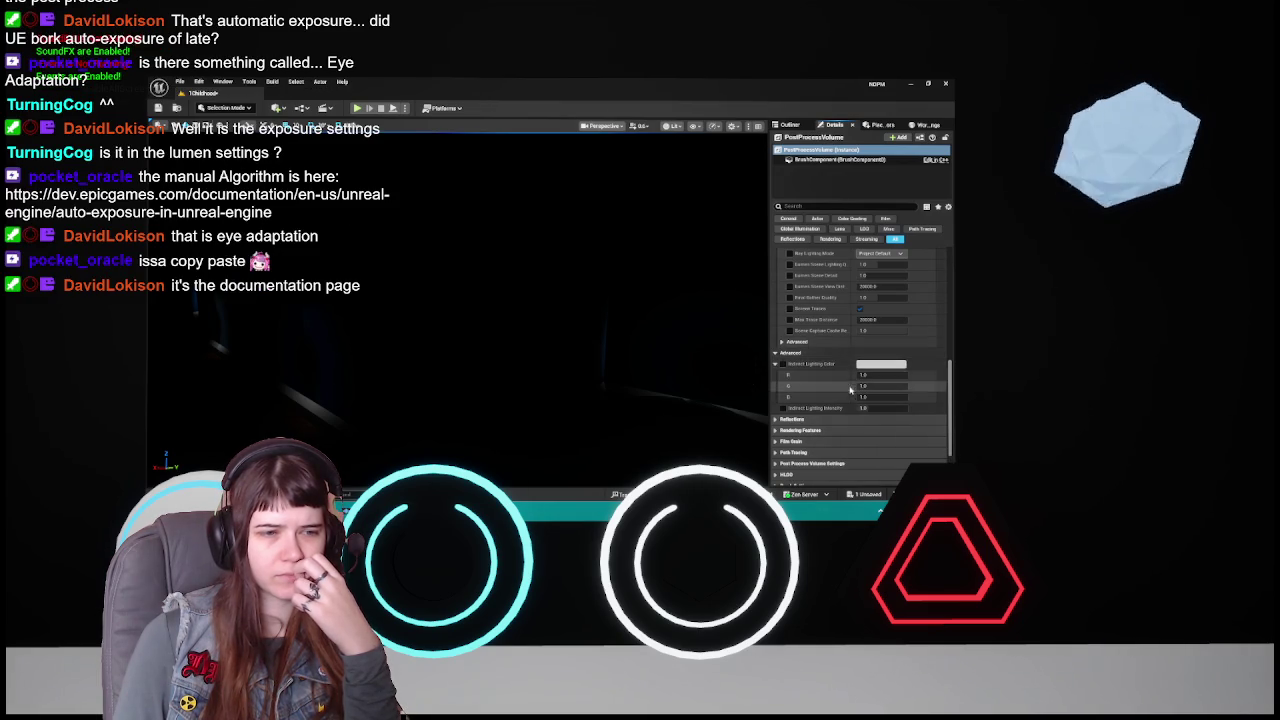
left_click(777, 354)
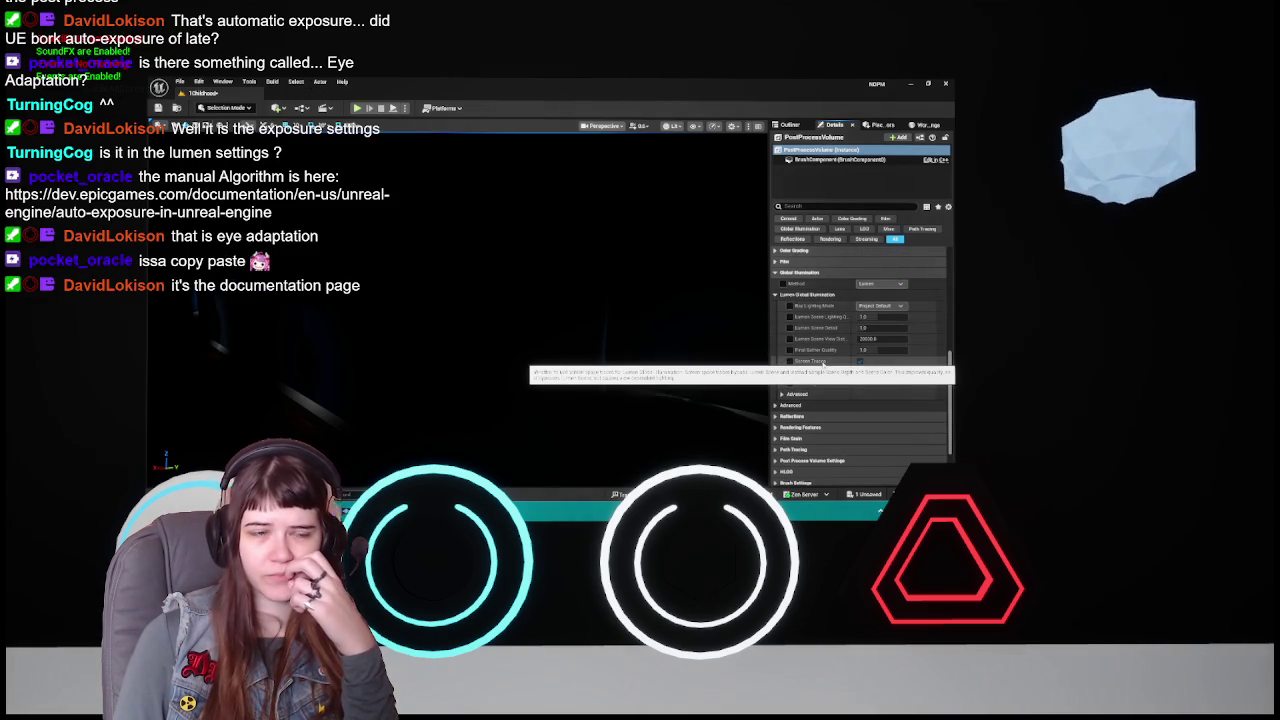
left_click(776, 297)
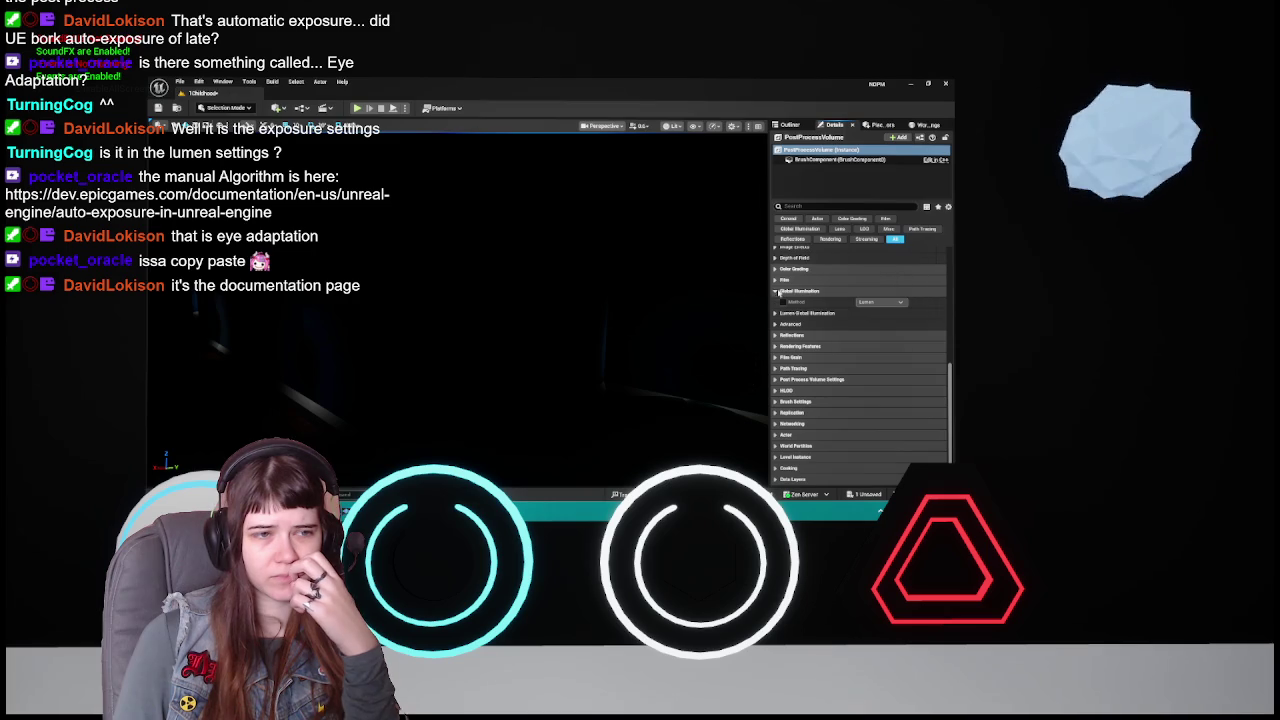
scroll(855, 368, "up", 5)
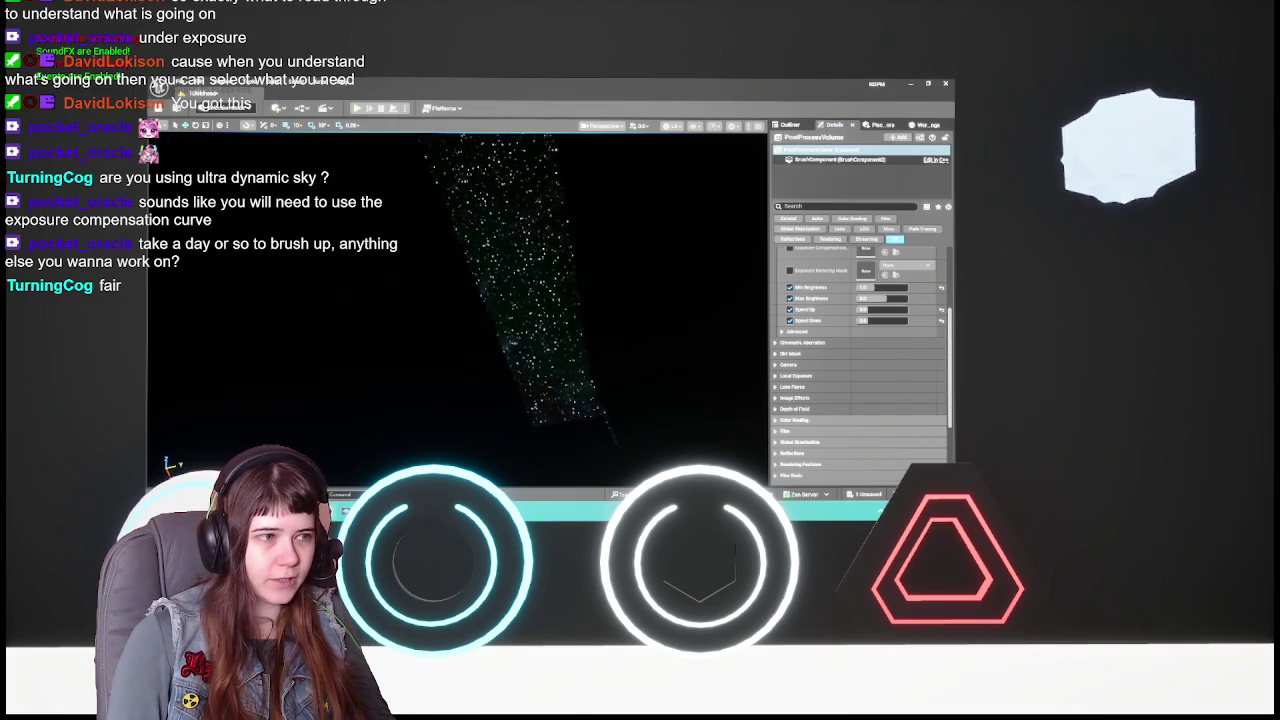
- Select BP_Sky_Sphere, inspect the night sky toward the horizon, and save all changes
left_click(571, 314)
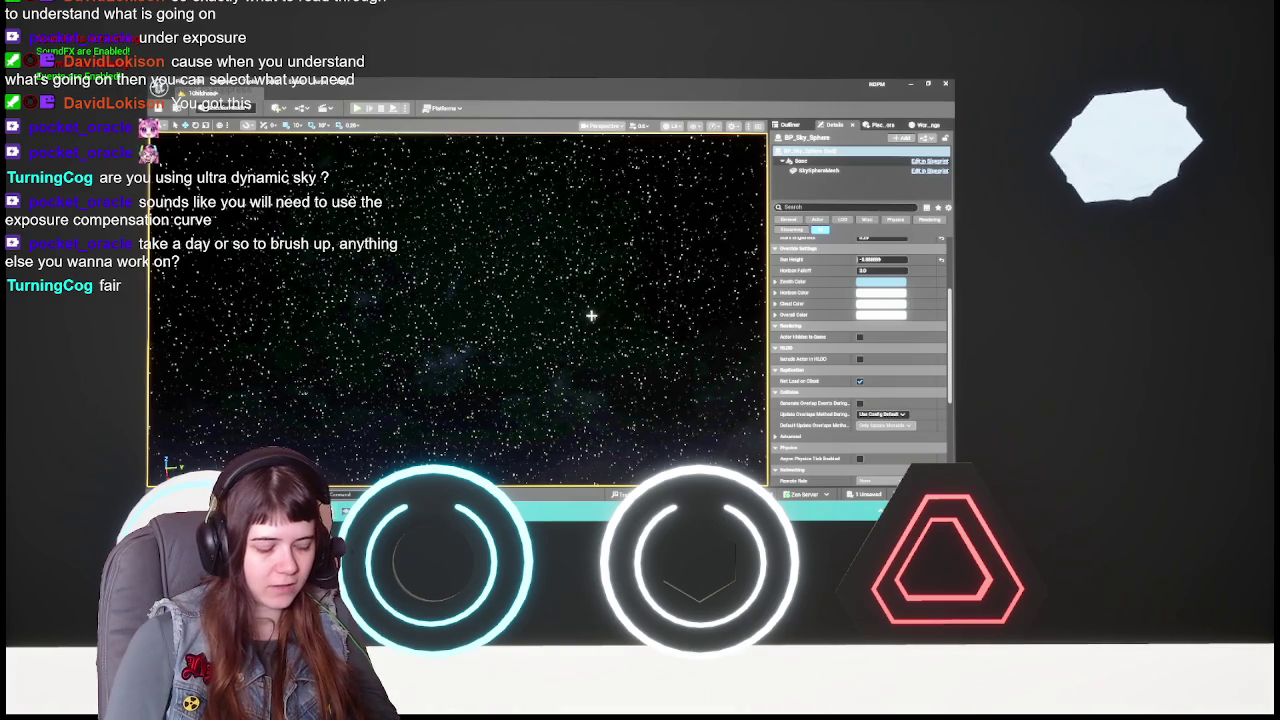
mouse_move(591, 316)
left_mouse_down()
mouse_move(591, 432)
mouse_move(591, 410)
left_mouse_up()
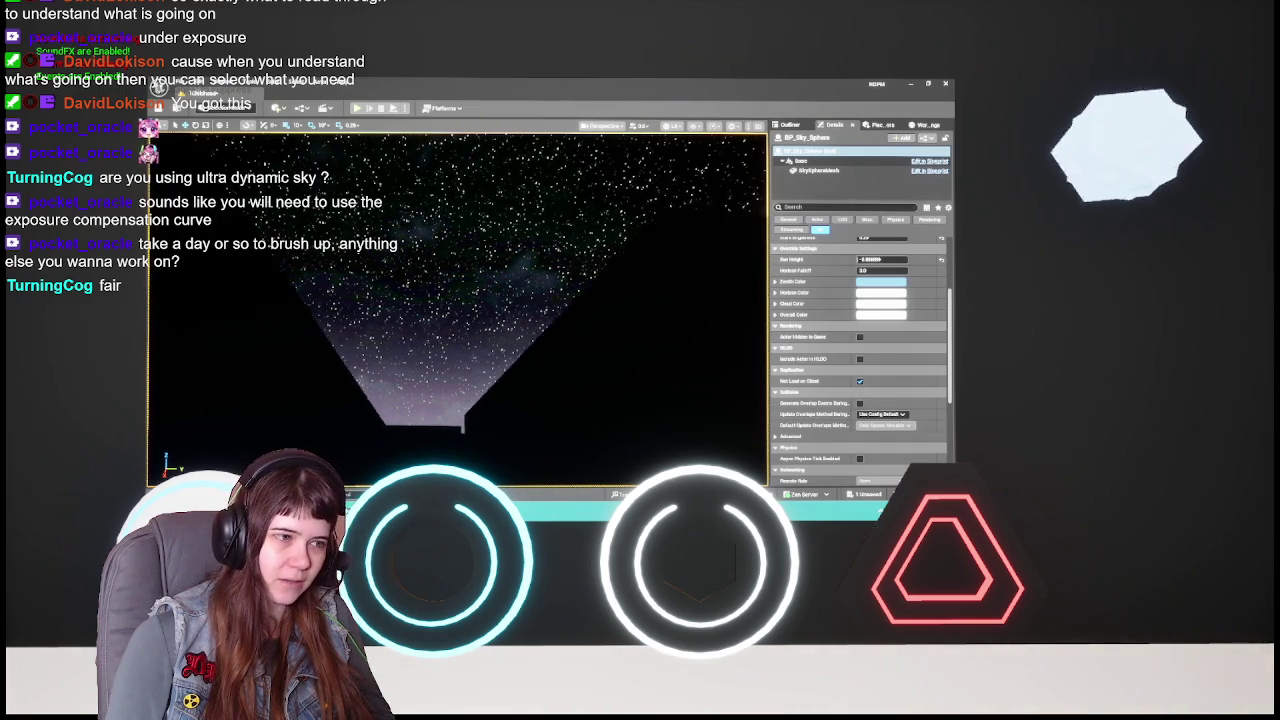
left_click_drag(589, 315, 589, 315)
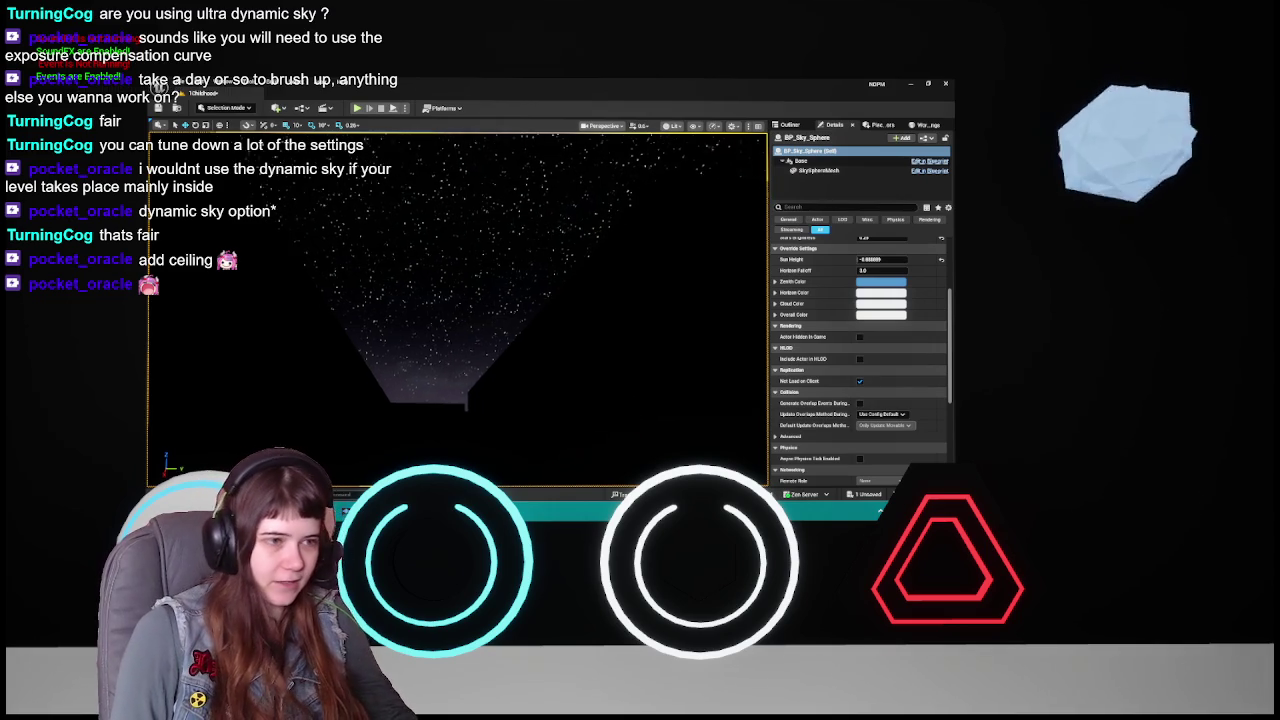
key("ctrl+s")
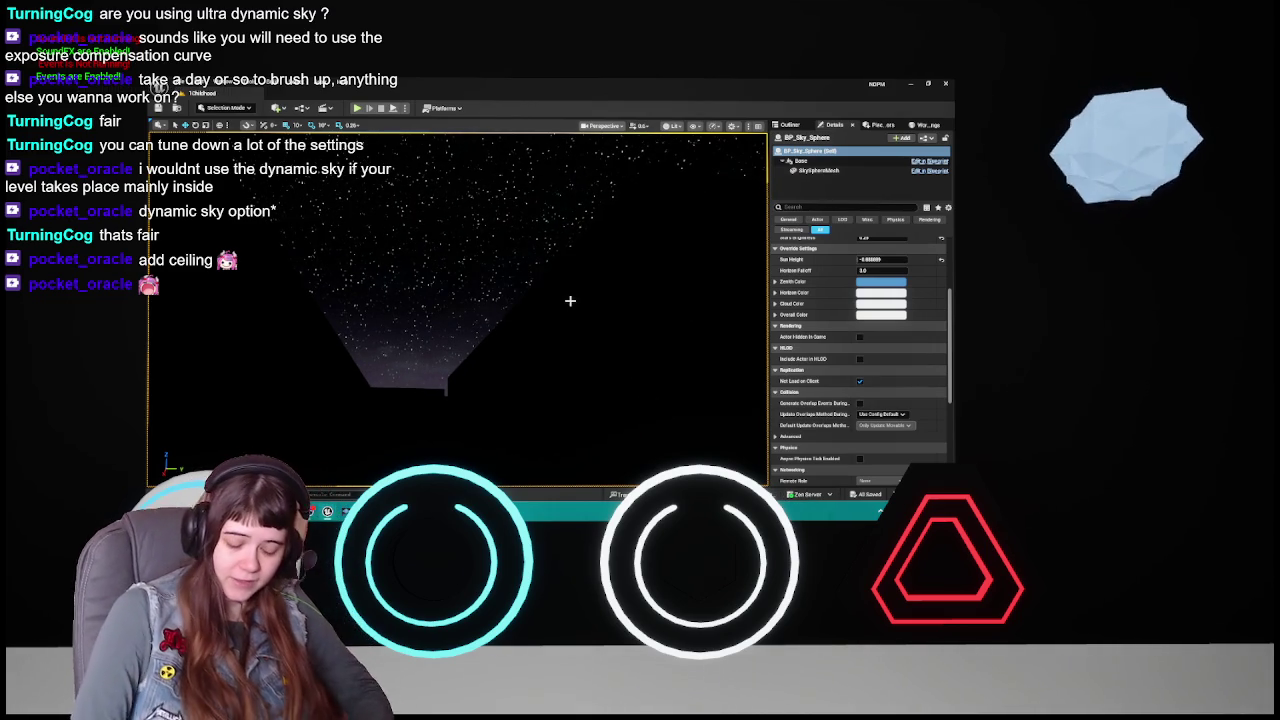
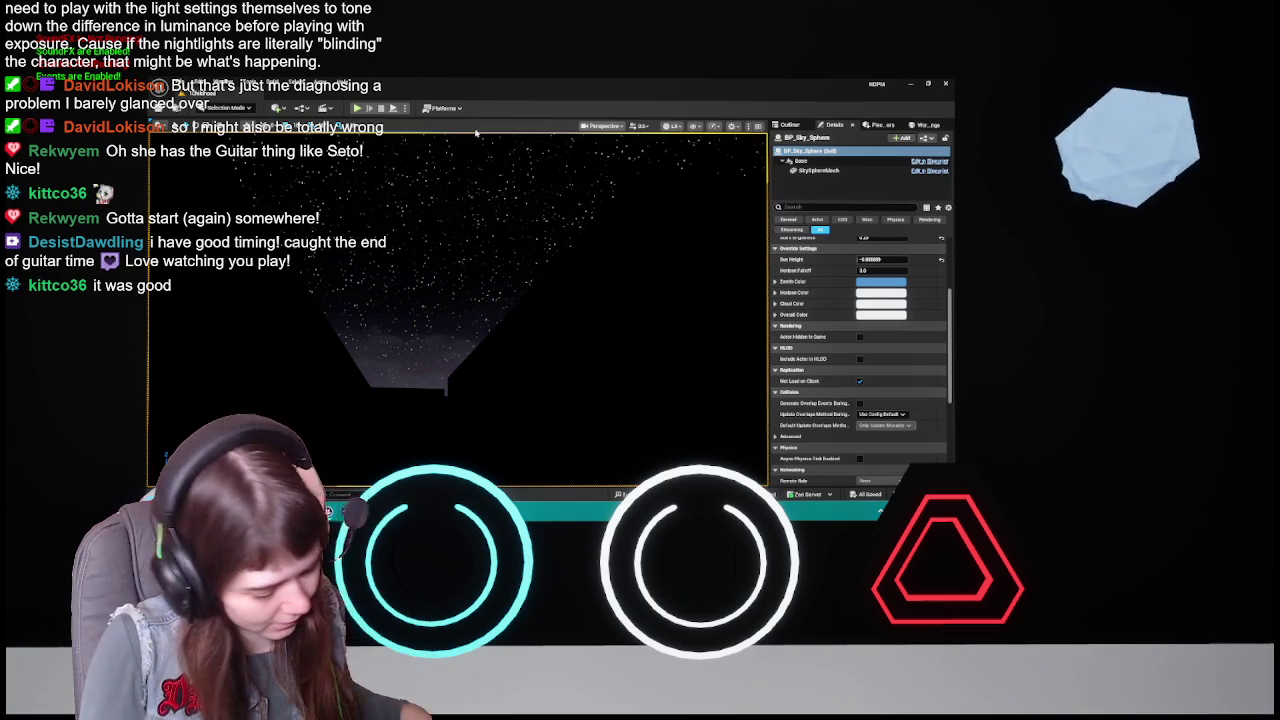
- Delete the PostProcessVolume from the level via the Outliner and save the level
left_click(790, 124)
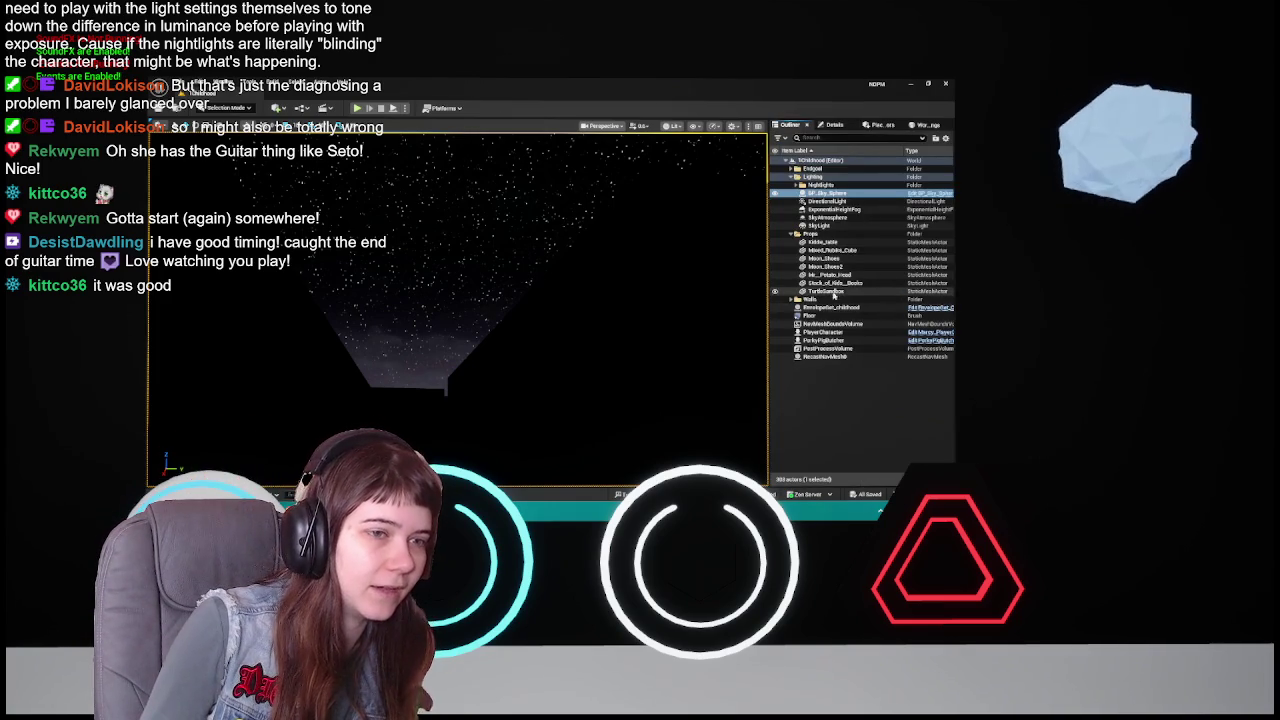
left_click(828, 348)
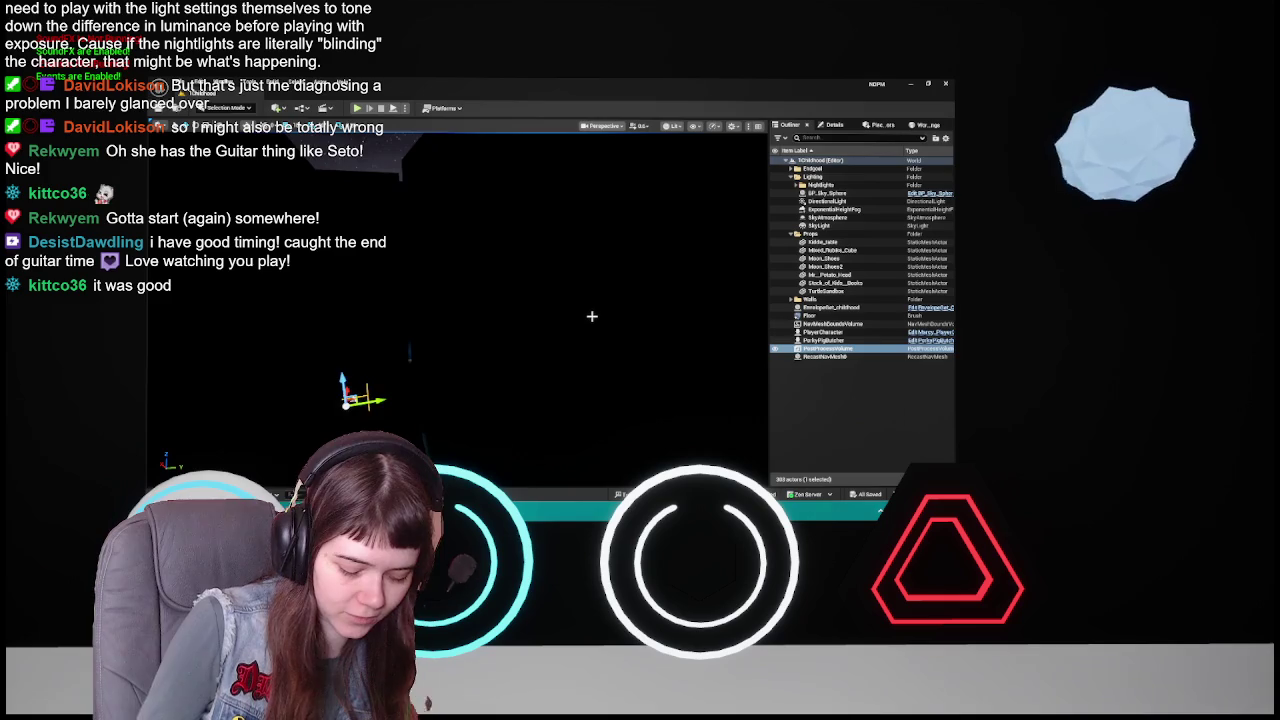
key("Delete")
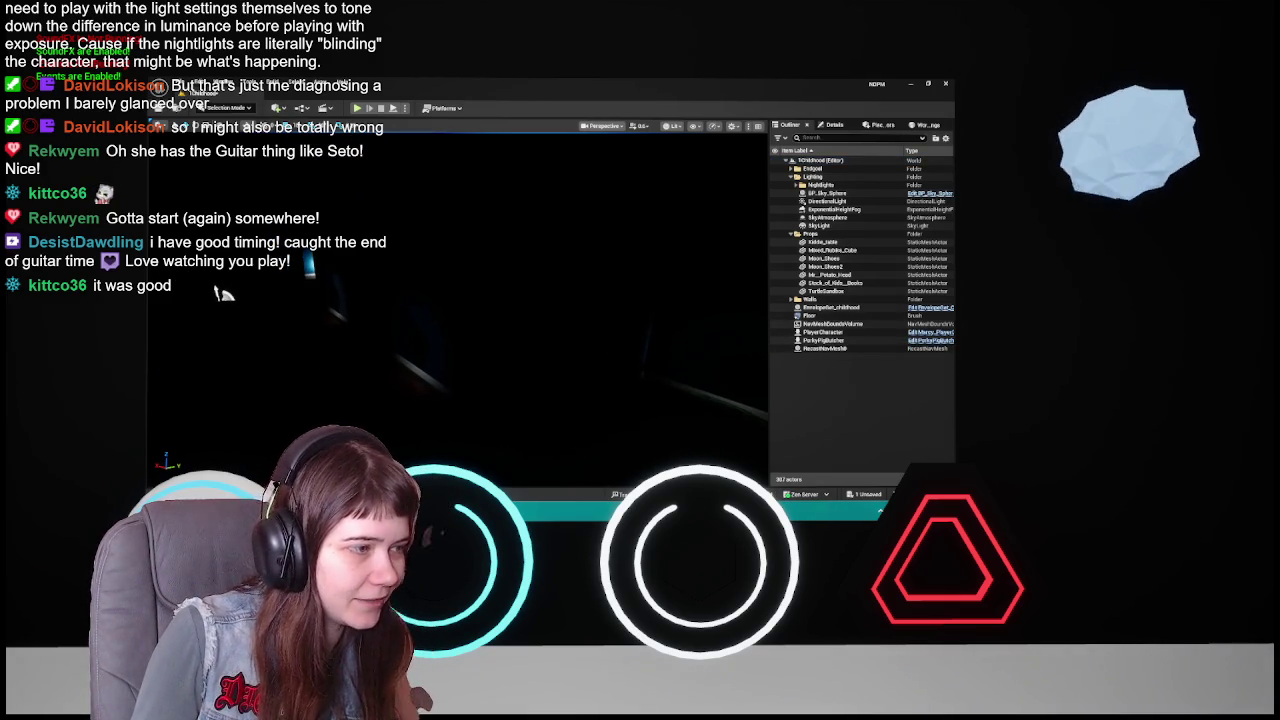
key("ctrl+s")
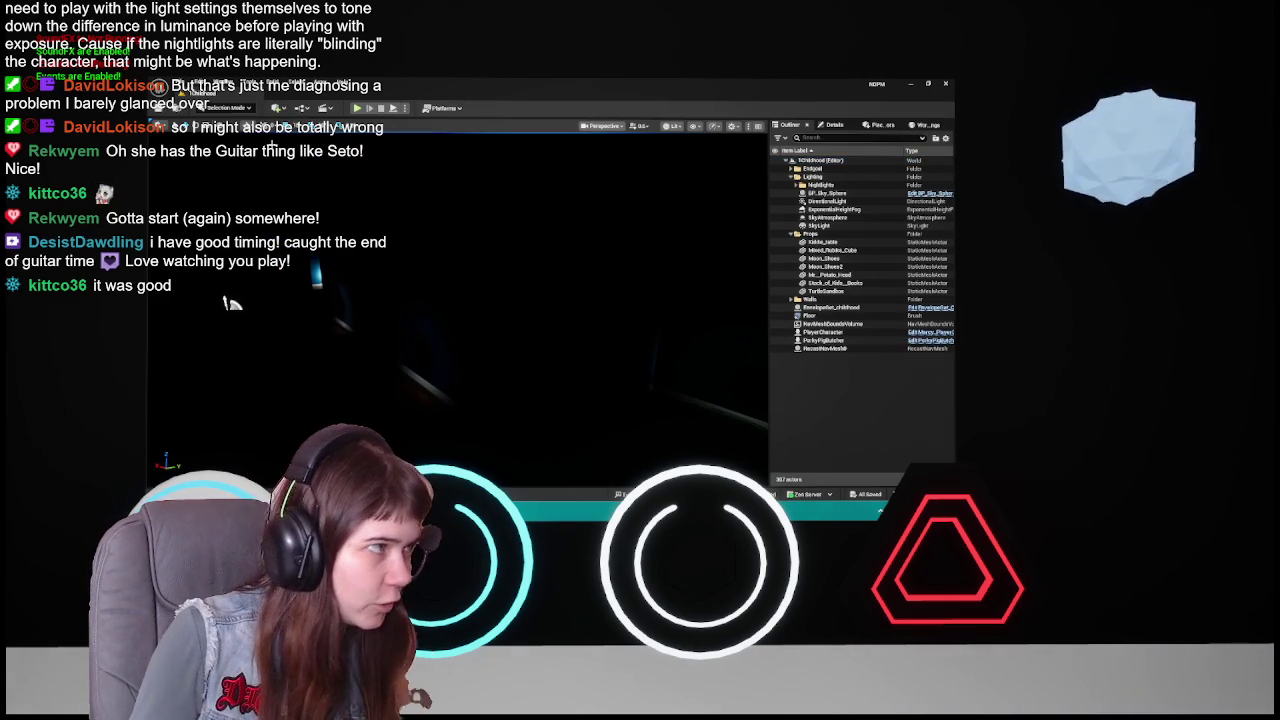
left_click(198, 88)
- Search the Plugins browser for 'ultra' and 'lida', then clear the search and close it
left_click(245, 213)
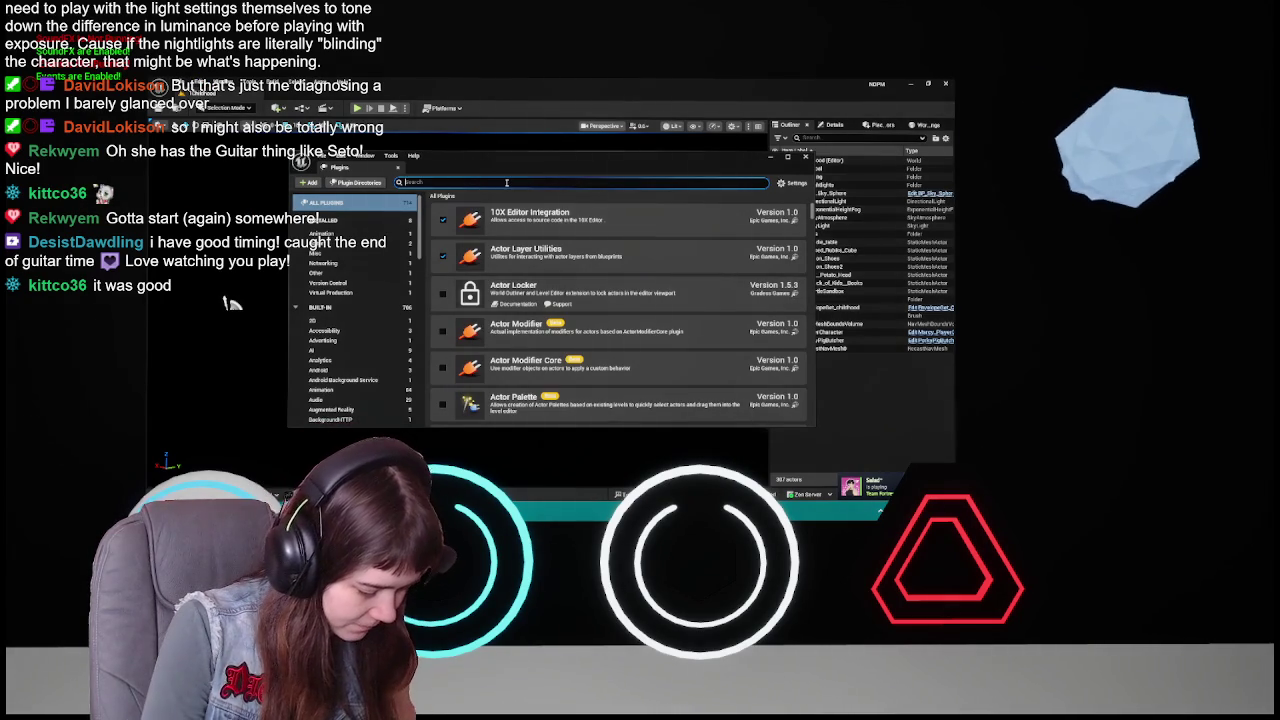
type("ultra")
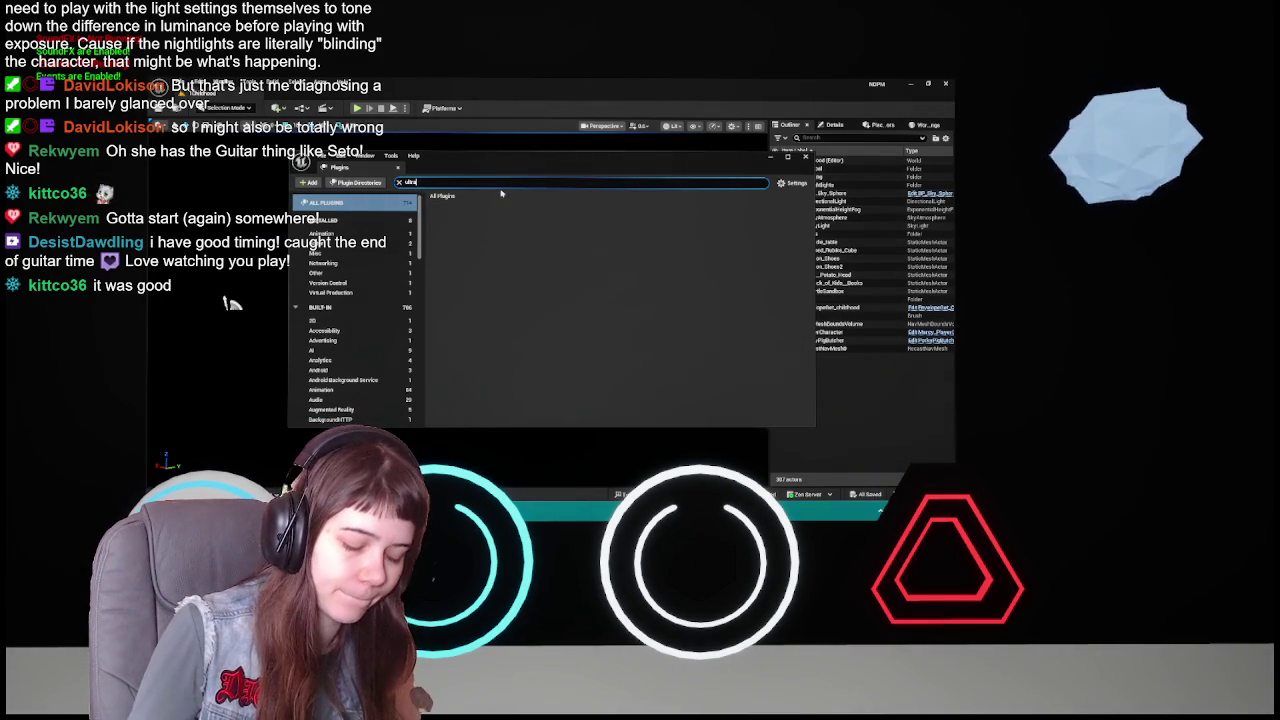
key("BackSpace")
key("BackSpace")
key("BackSpace")
type("lida")
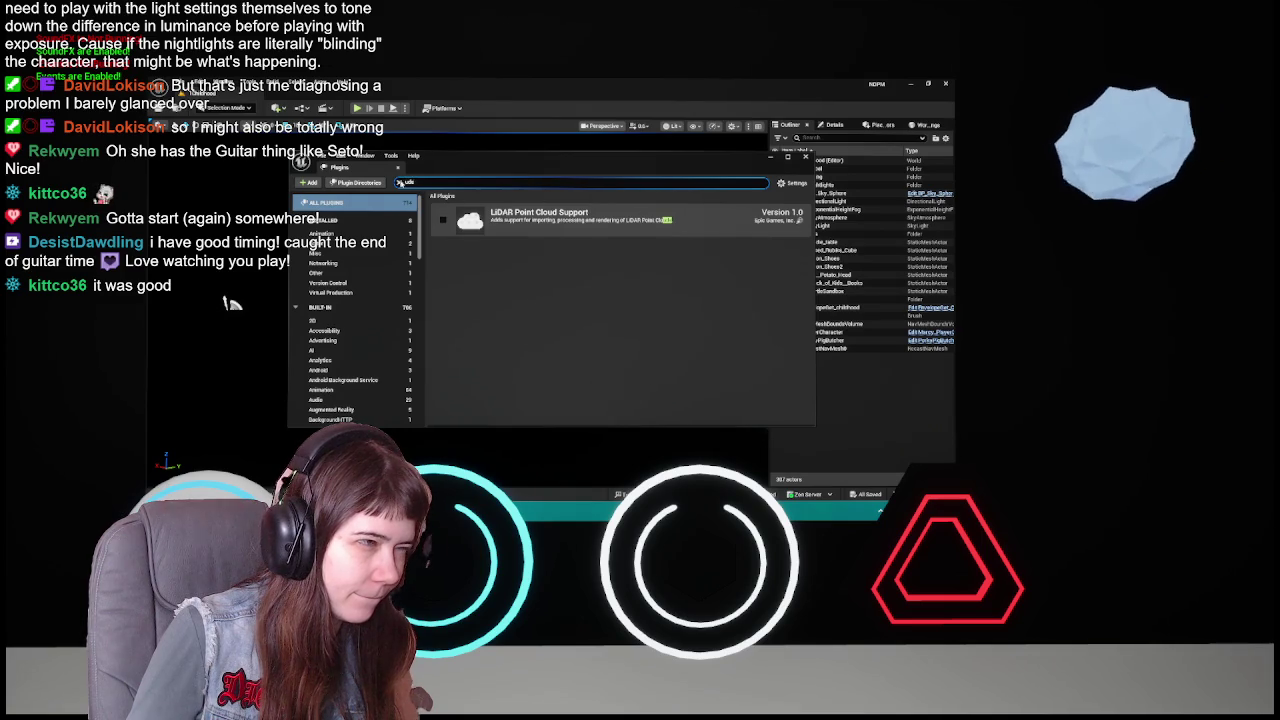
left_click(399, 182)
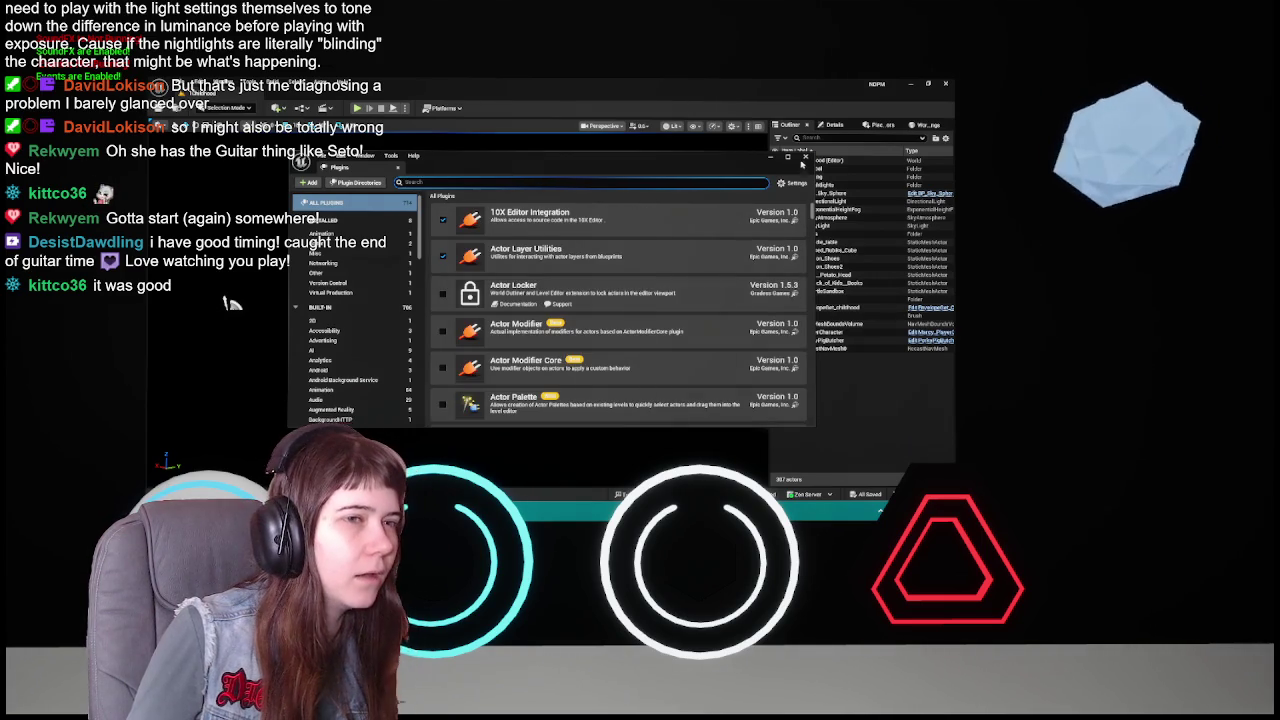
left_click(805, 157)
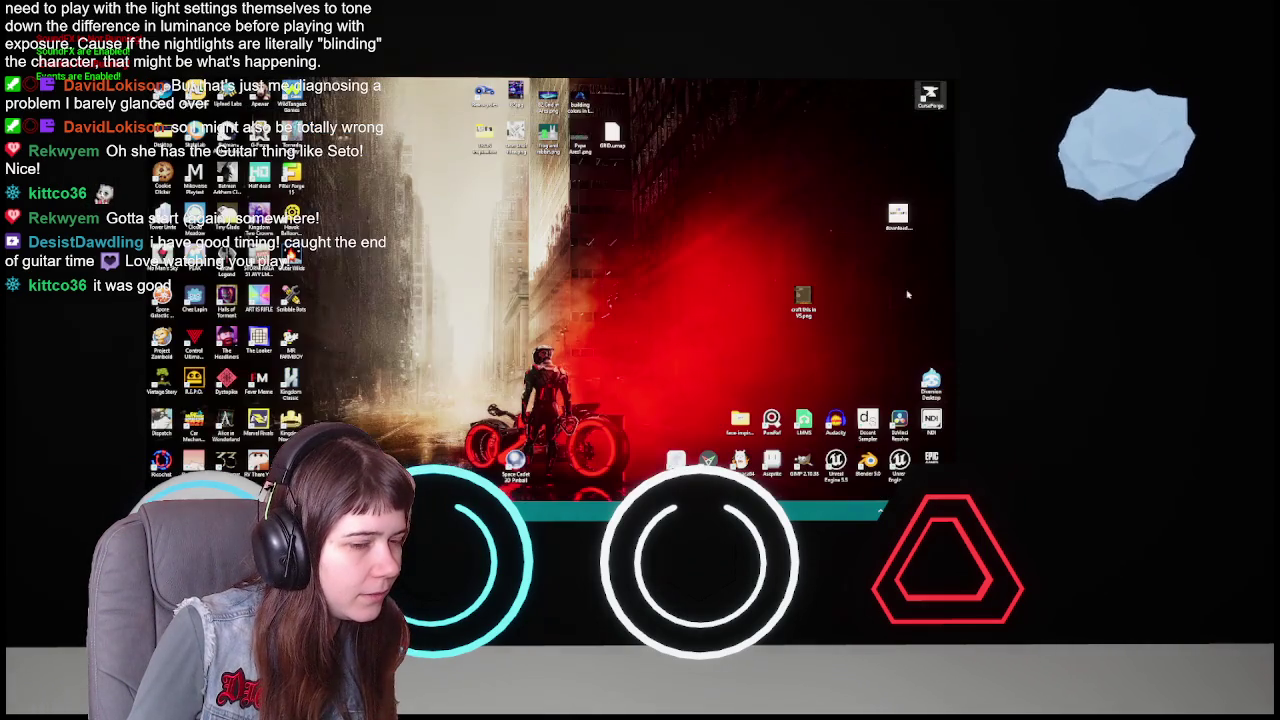
- Close the Unreal Editor window to return to the desktop
left_click(911, 83)
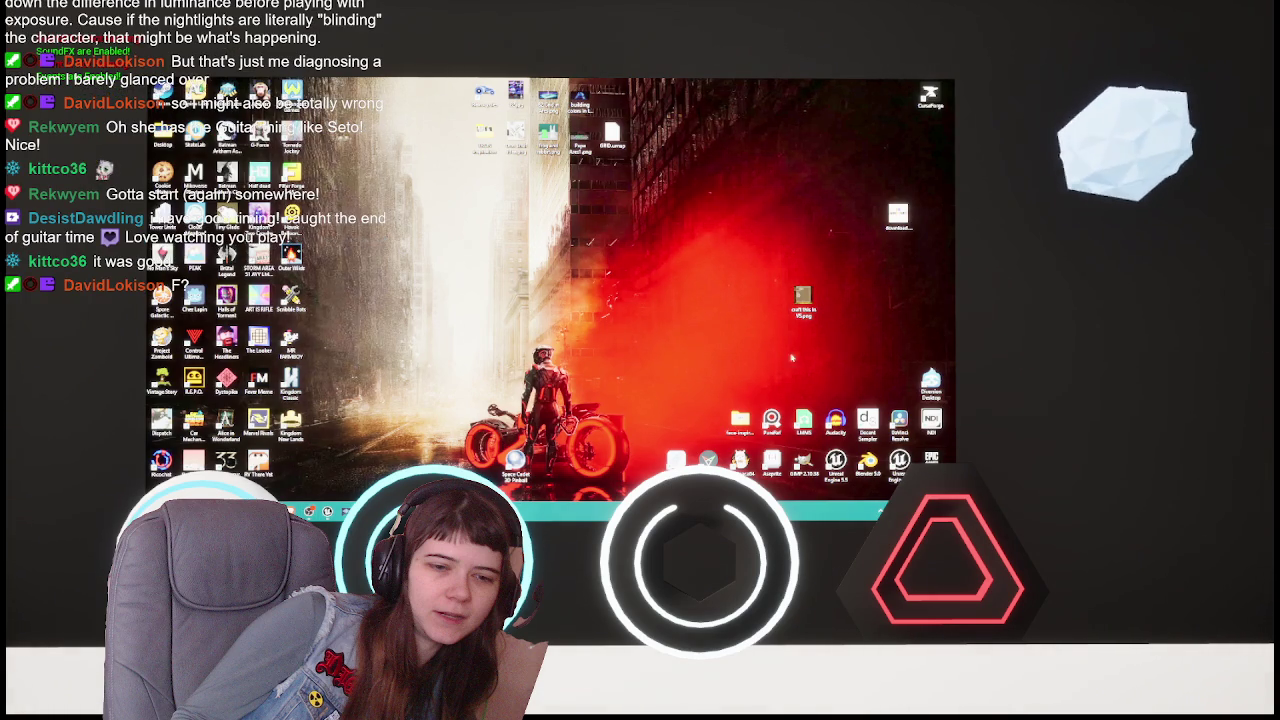
mouse_move(548, 135)
left_mouse_down()
mouse_move(801, 325)
mouse_move(582, 330)
mouse_move(627, 190)
mouse_move(630, 200)
left_mouse_up()
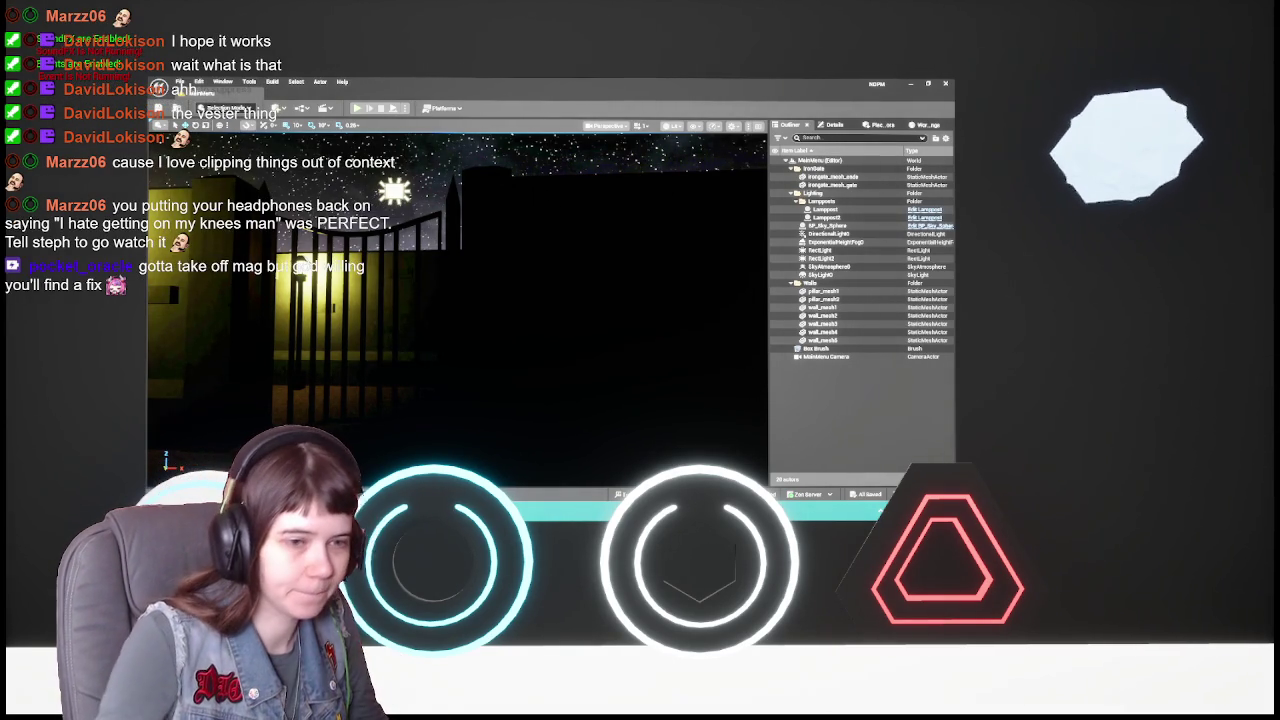
- Pull the view back to the lamppost and building, collapsing the Walls, IronGate, Lampposts and Lighting folders
mouse_move(506, 314)
left_mouse_down()
mouse_move(480, 410)
mouse_move(485, 372)
left_mouse_up()
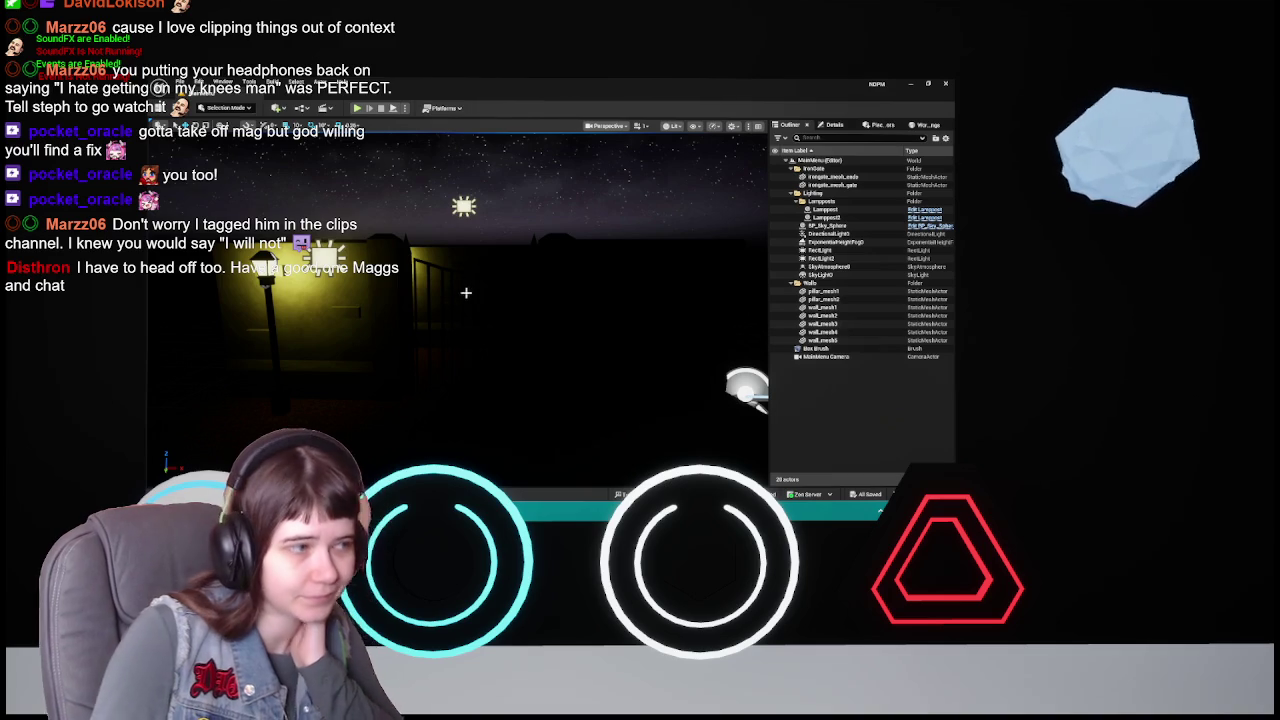
left_click(790, 284)
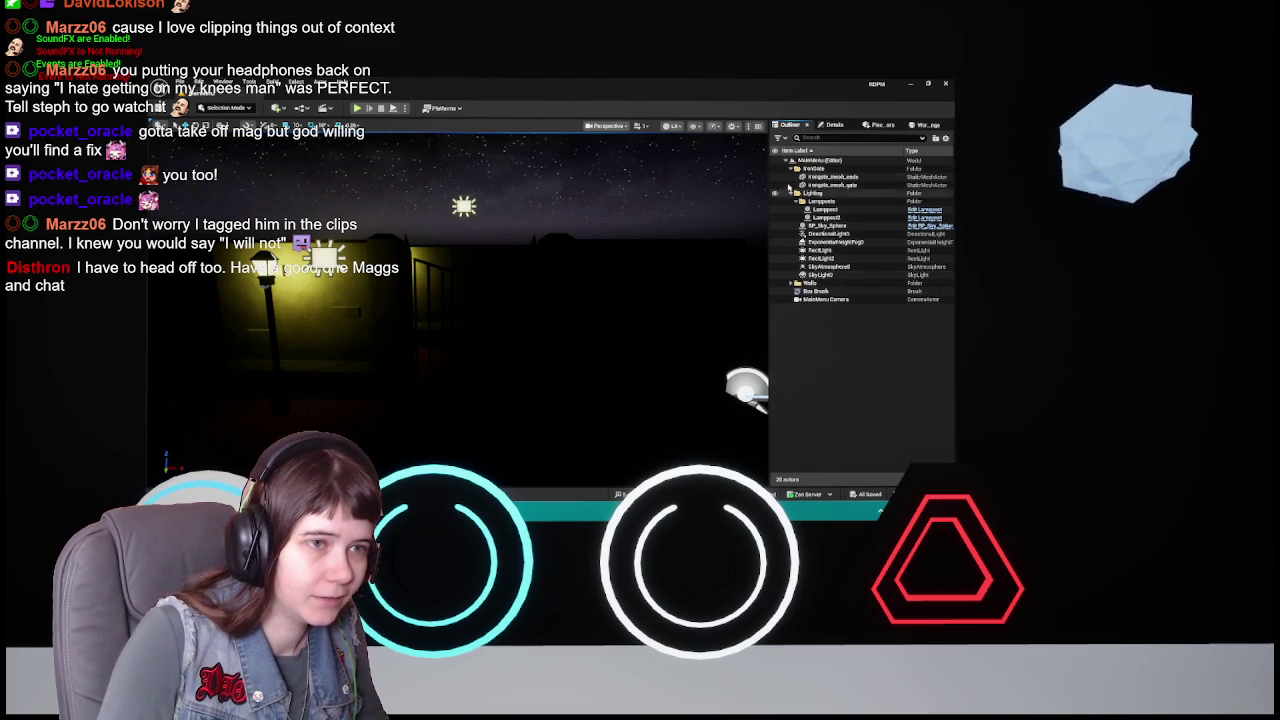
left_click(791, 168)
left_click(797, 185)
left_click(791, 177)
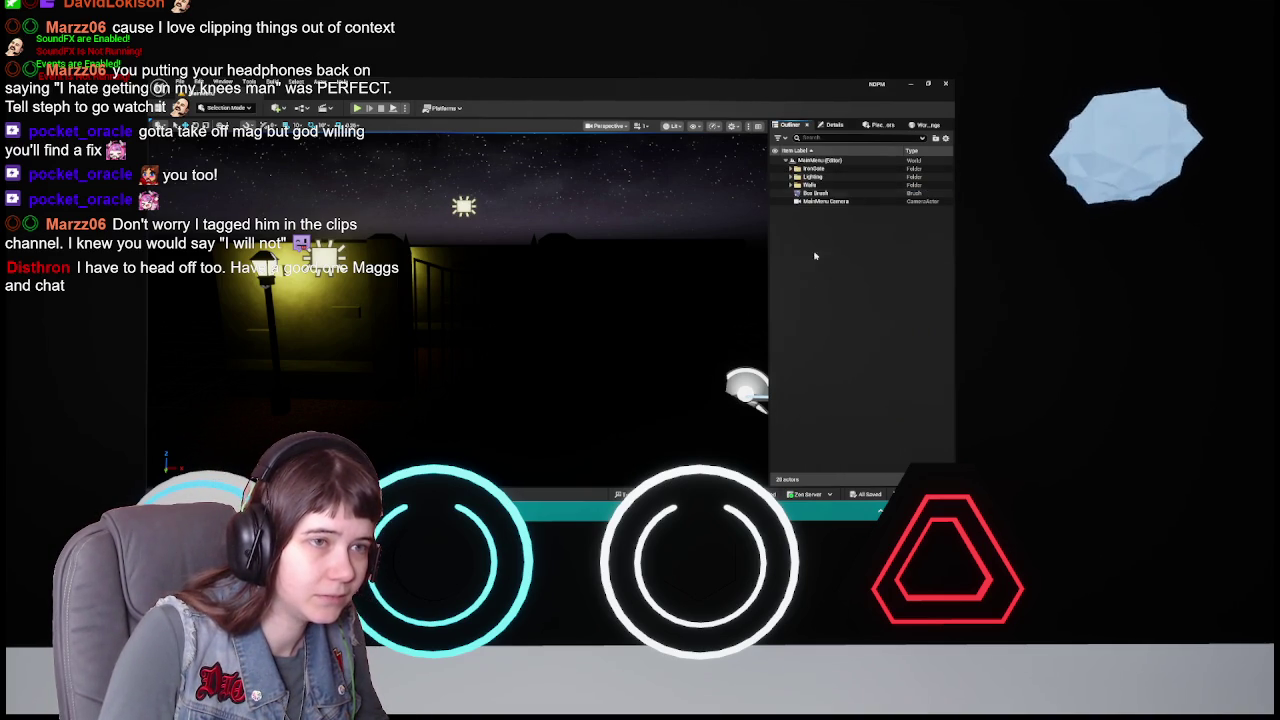
scroll(588, 312, "down", 5)
scroll(458, 300, "up", 5)
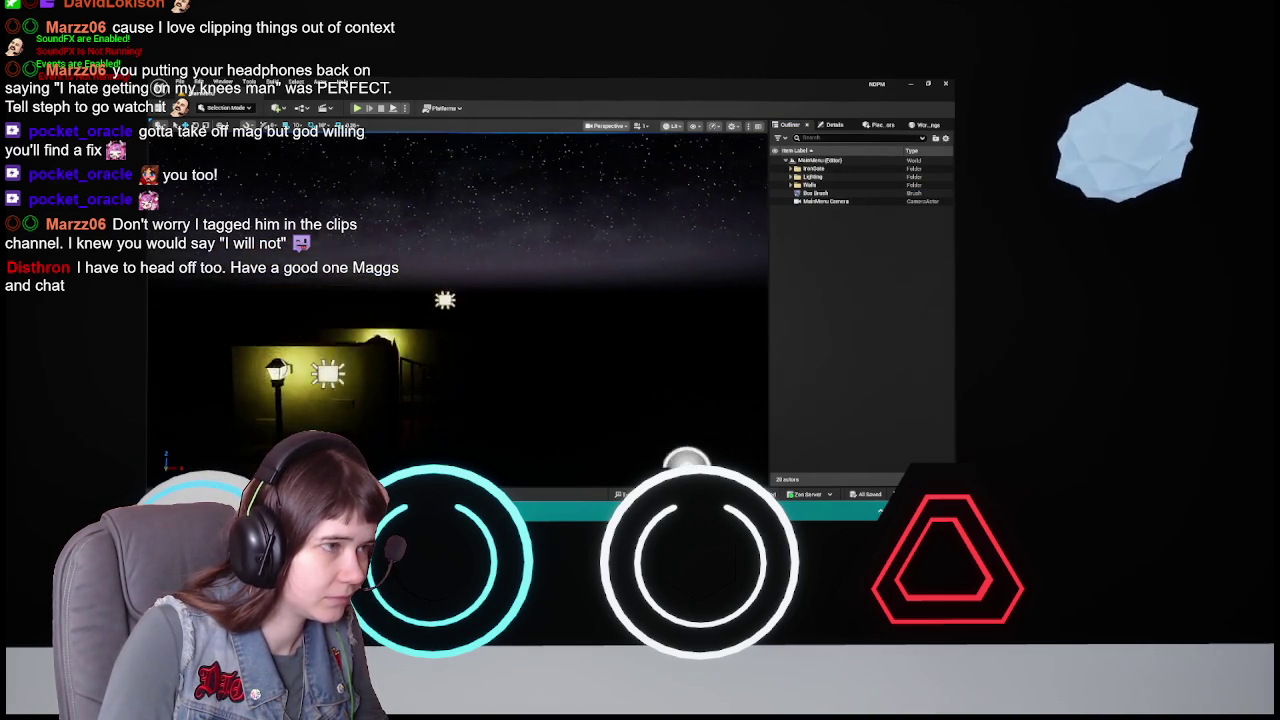
scroll(458, 300, "up", 5)
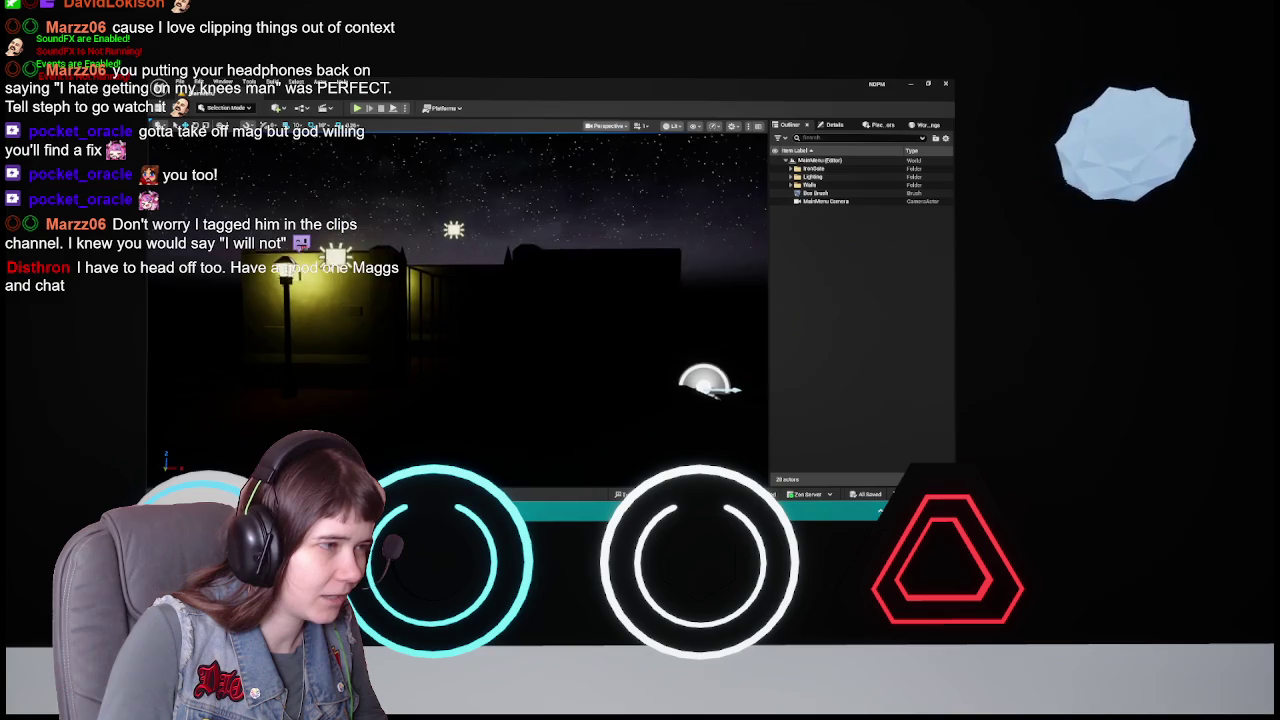
scroll(458, 300, "down", 5)
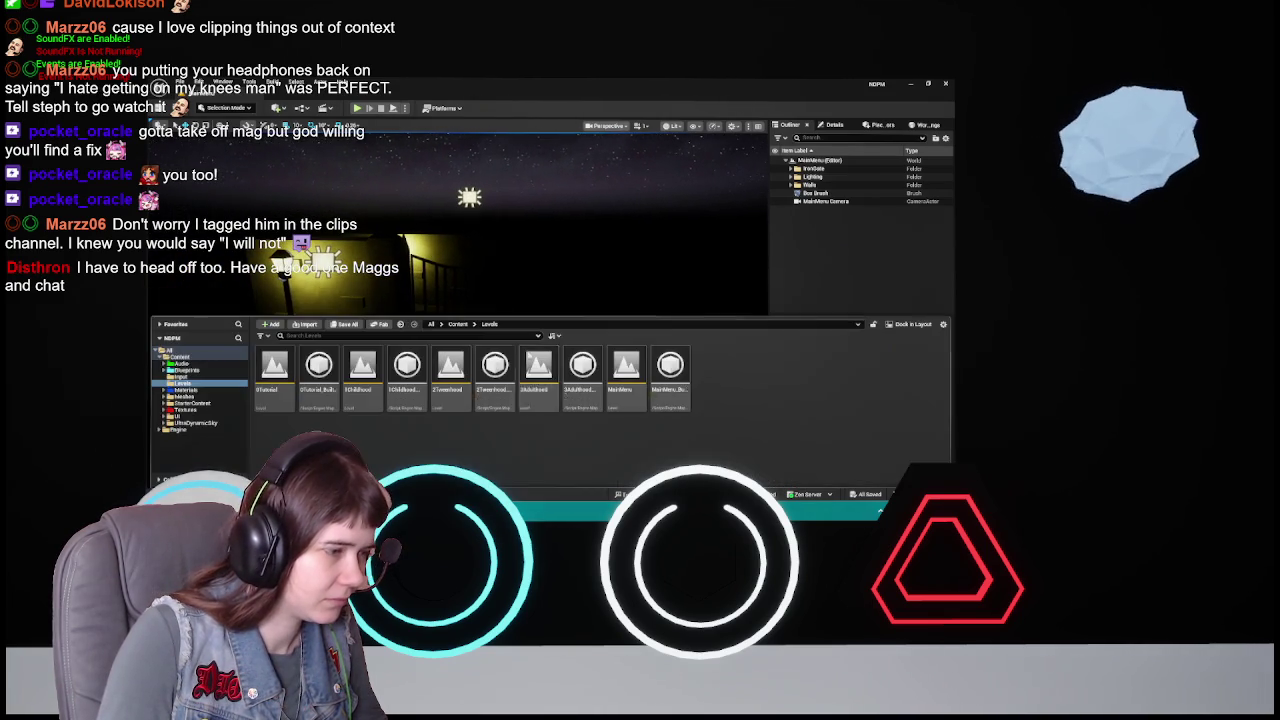
- Open the 1Childhood level from the Levels folder and look around the dark maze
key("ctrl+space")
left_click(365, 385)
double_click(368, 390)
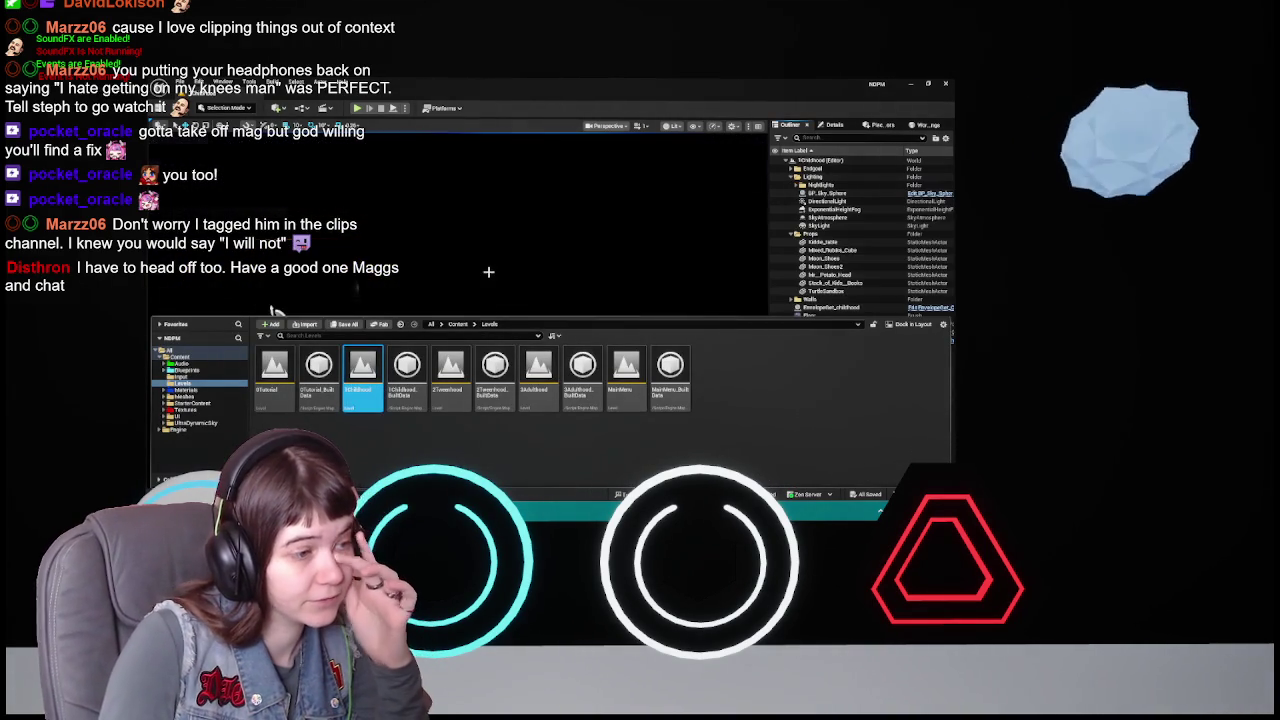
left_click(276, 312)
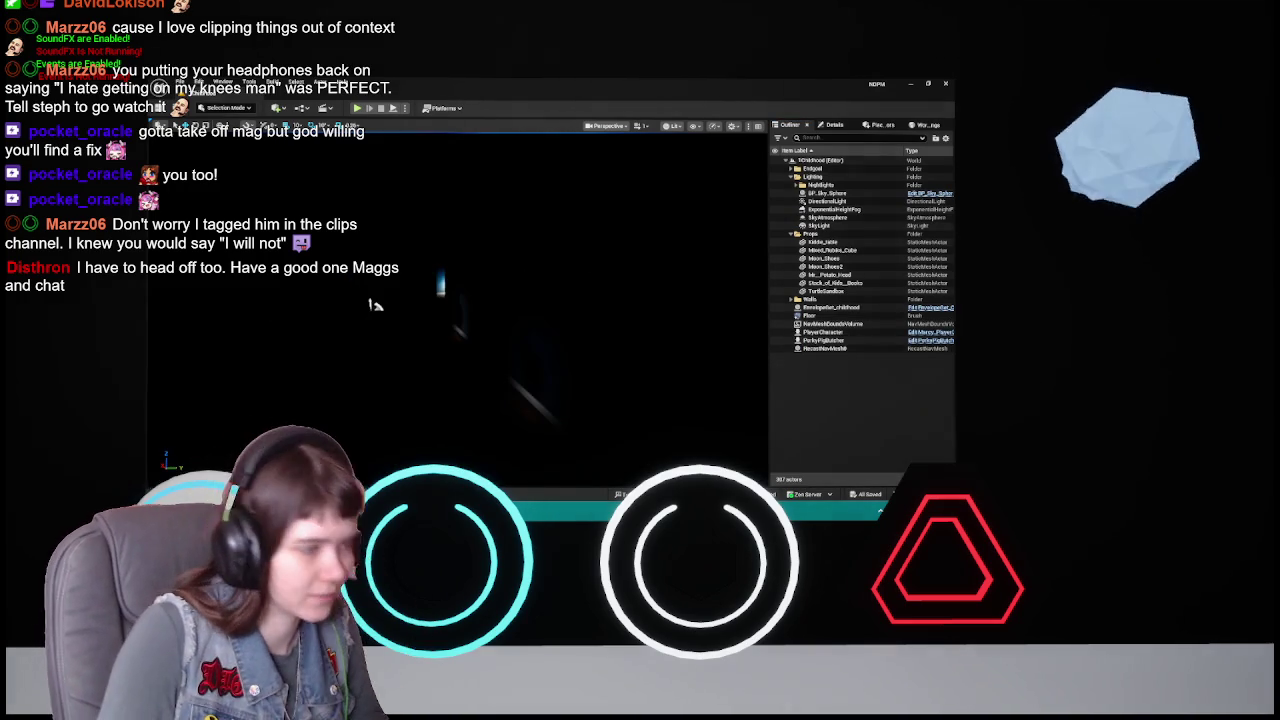
left_click_drag(378, 397, 378, 397)
left_click_drag(551, 271, 551, 271)
- Select the Ultra_Dynamic_Sky blueprint in Content > UltraDynamicSky > Blueprints
key("ctrl+space")
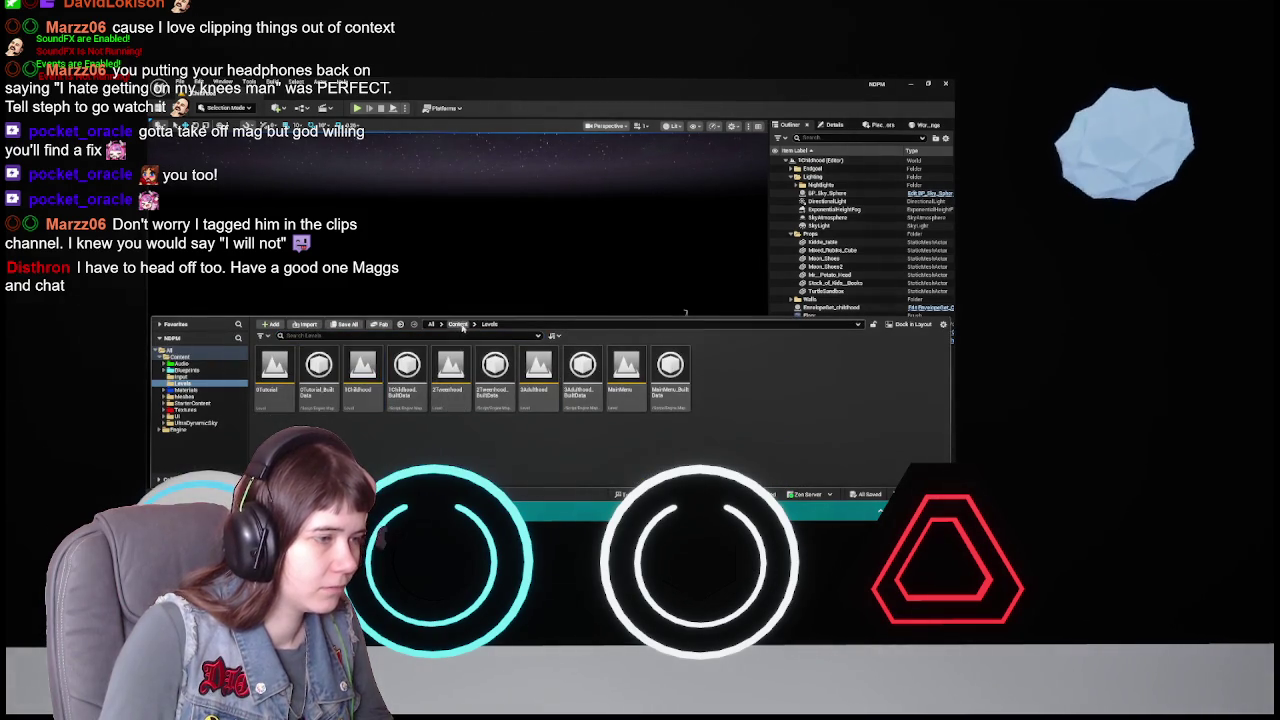
left_click(457, 324)
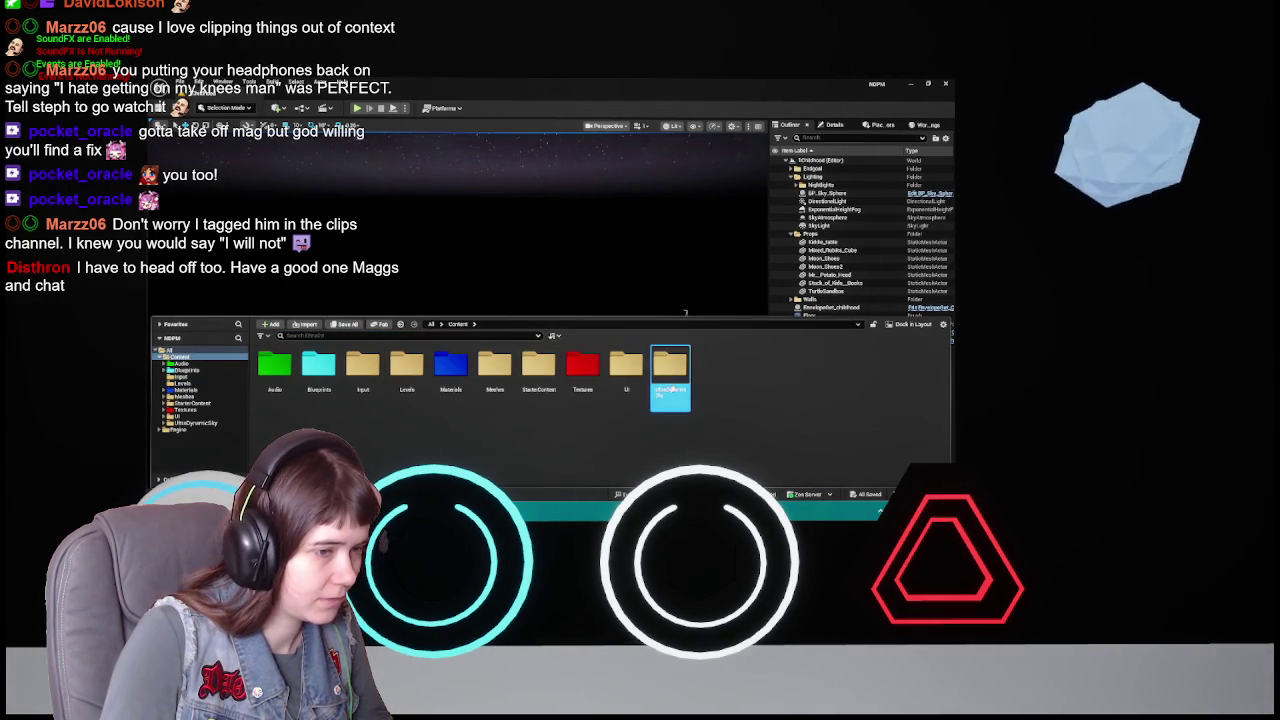
double_click(670, 368)
double_click(280, 372)
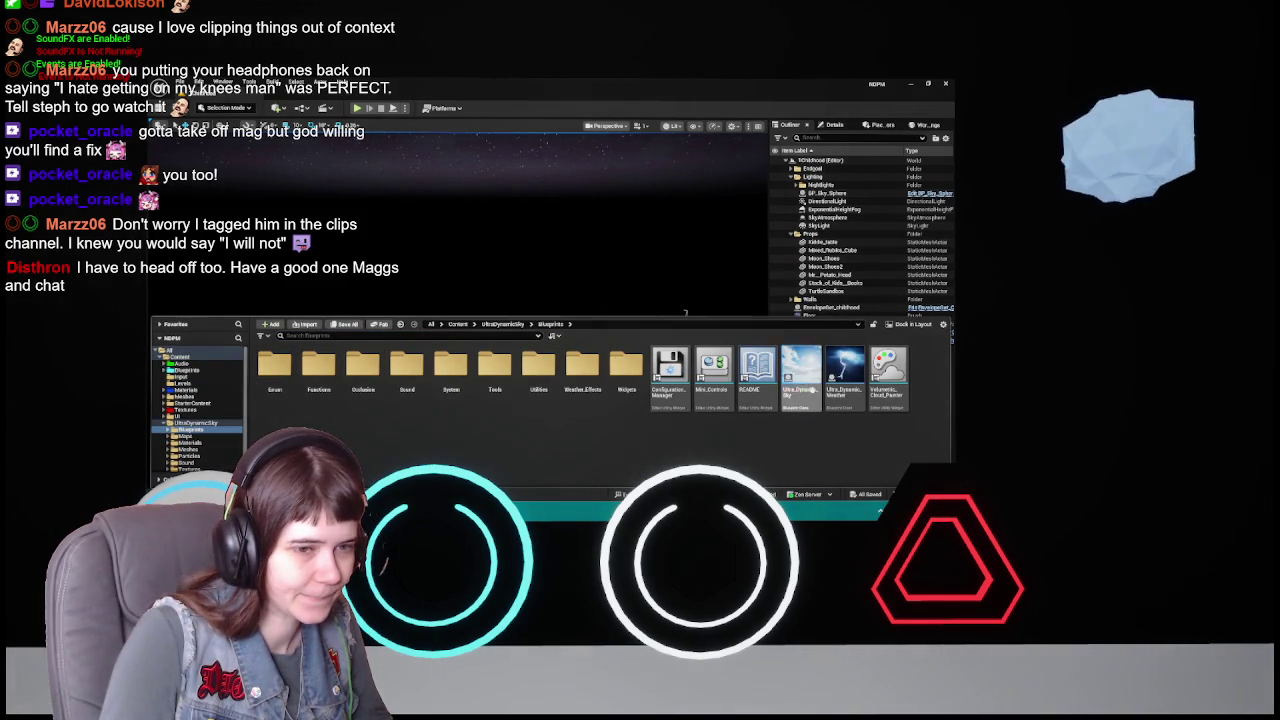
left_click(801, 378)
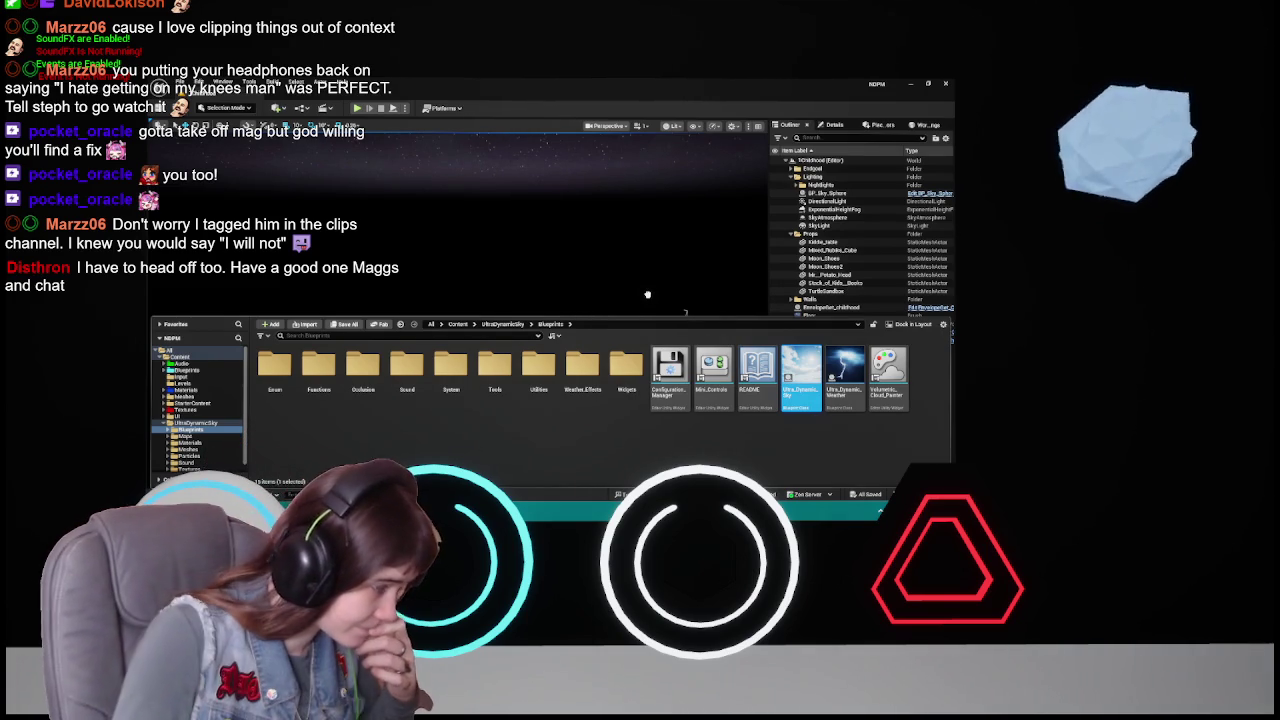
- Place Ultra_Dynamic_Sky in the level and reset its location to the origin
left_click(648, 295)
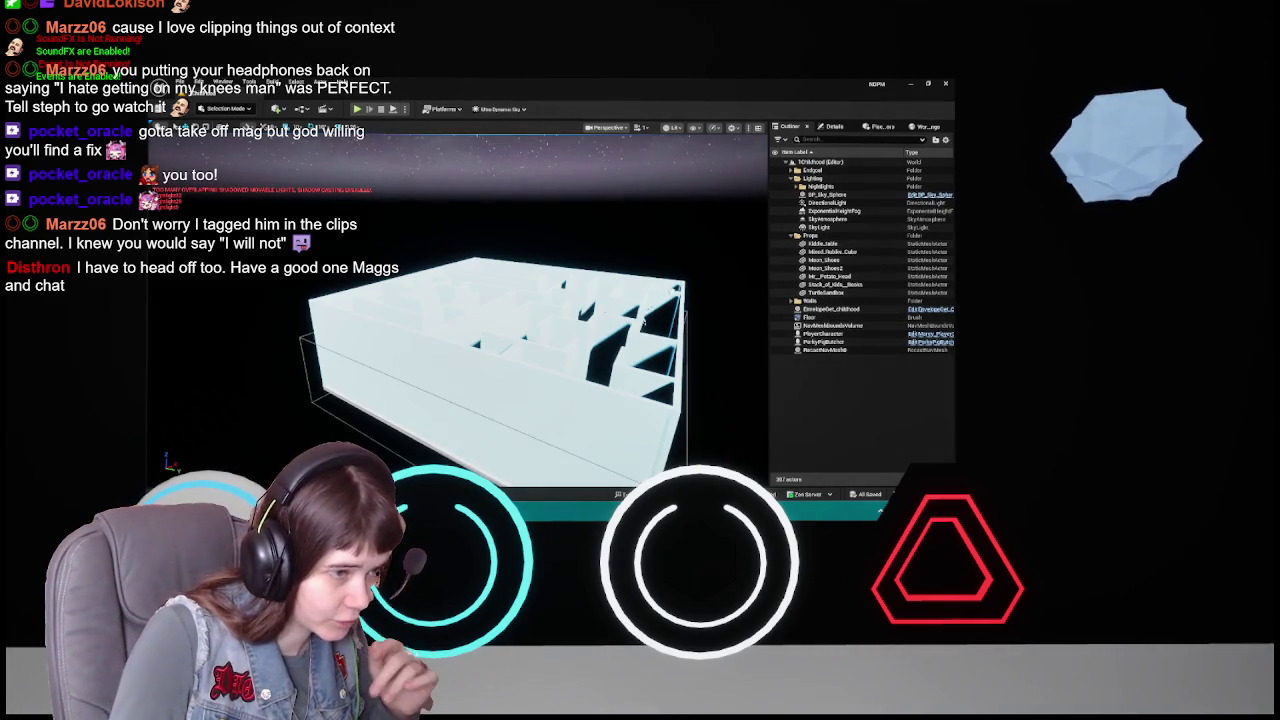
key("g")
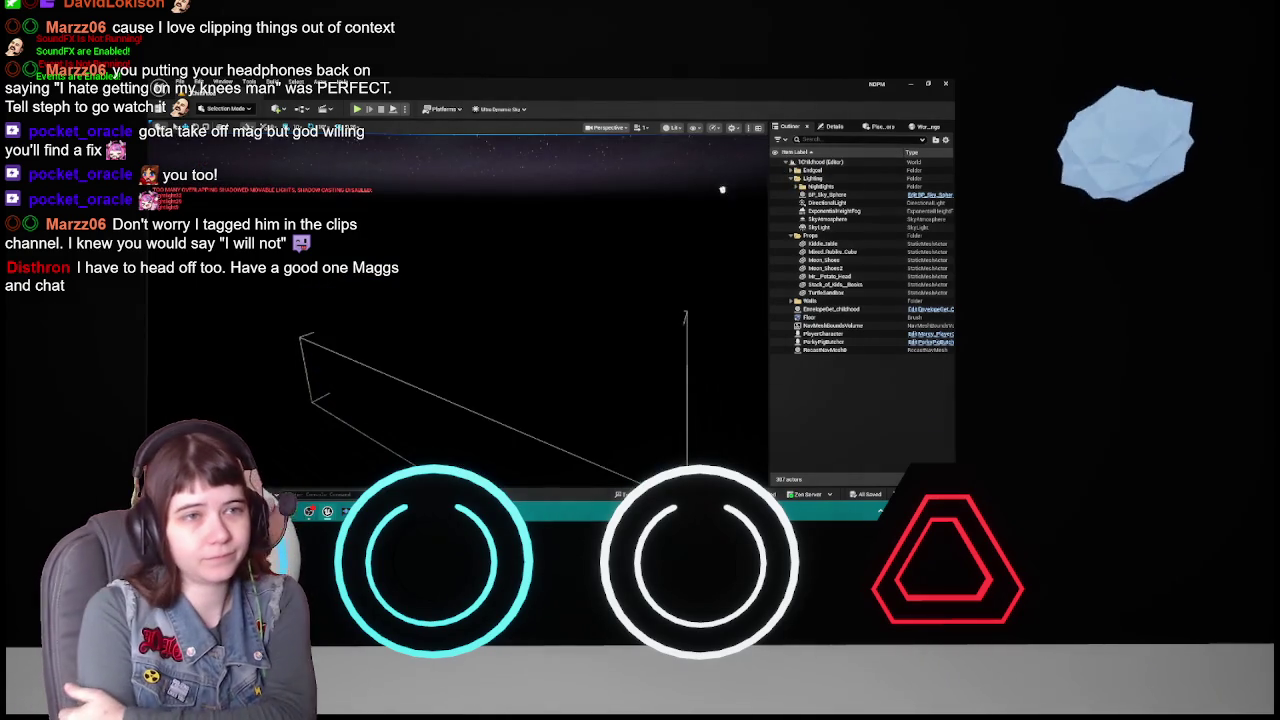
left_click_drag(502, 333, 527, 300)
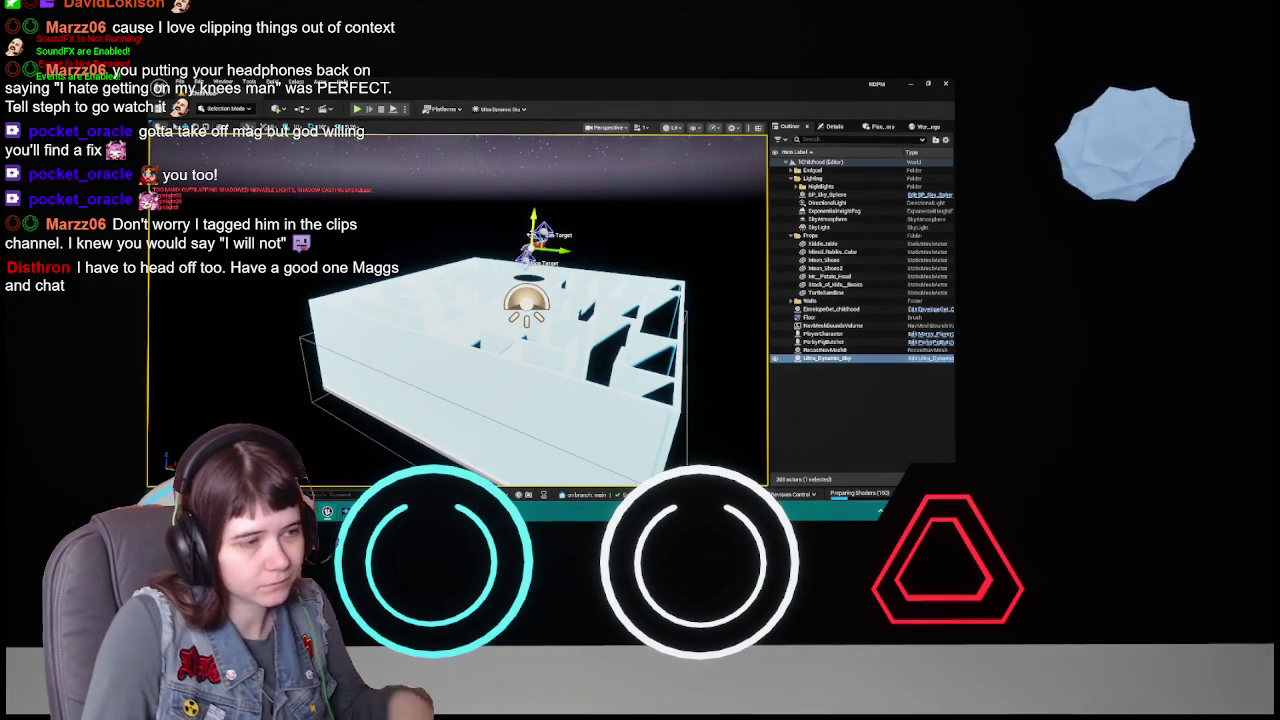
left_click(832, 127)
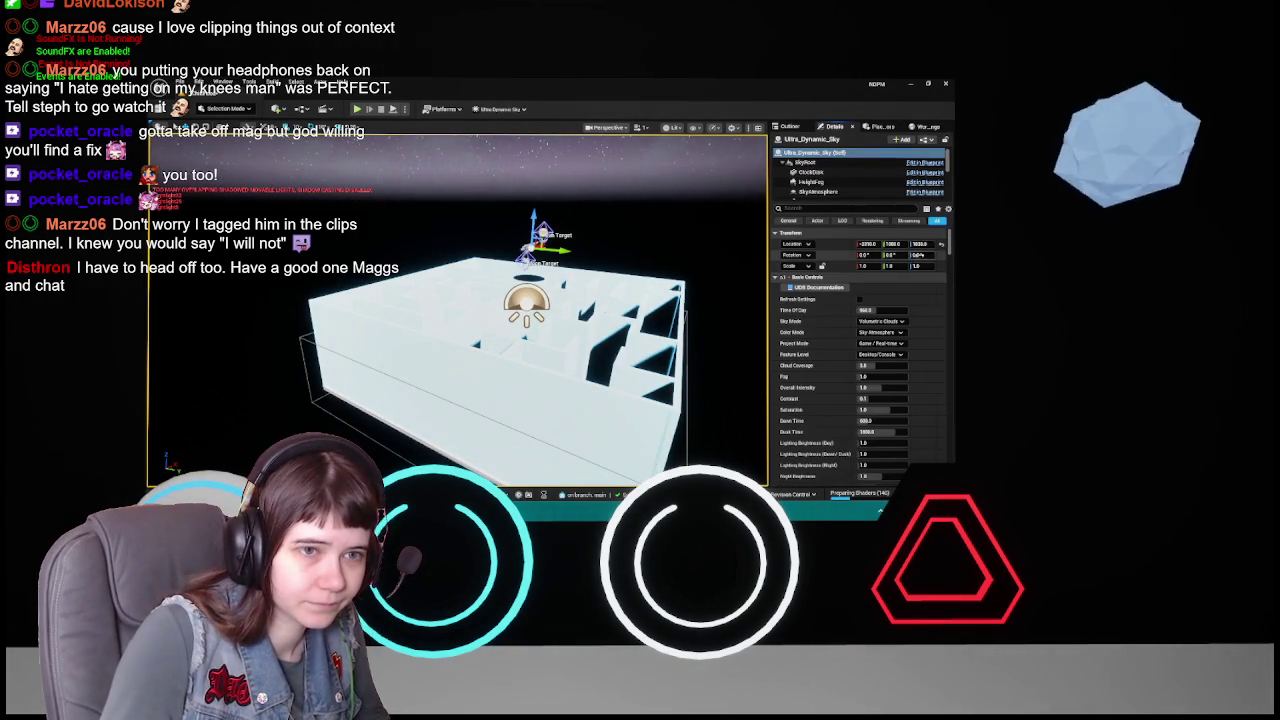
left_click(941, 244)
- Move Ultra_Dynamic_Sky into the Lighting folder and bring its Details back up
left_click(790, 127)
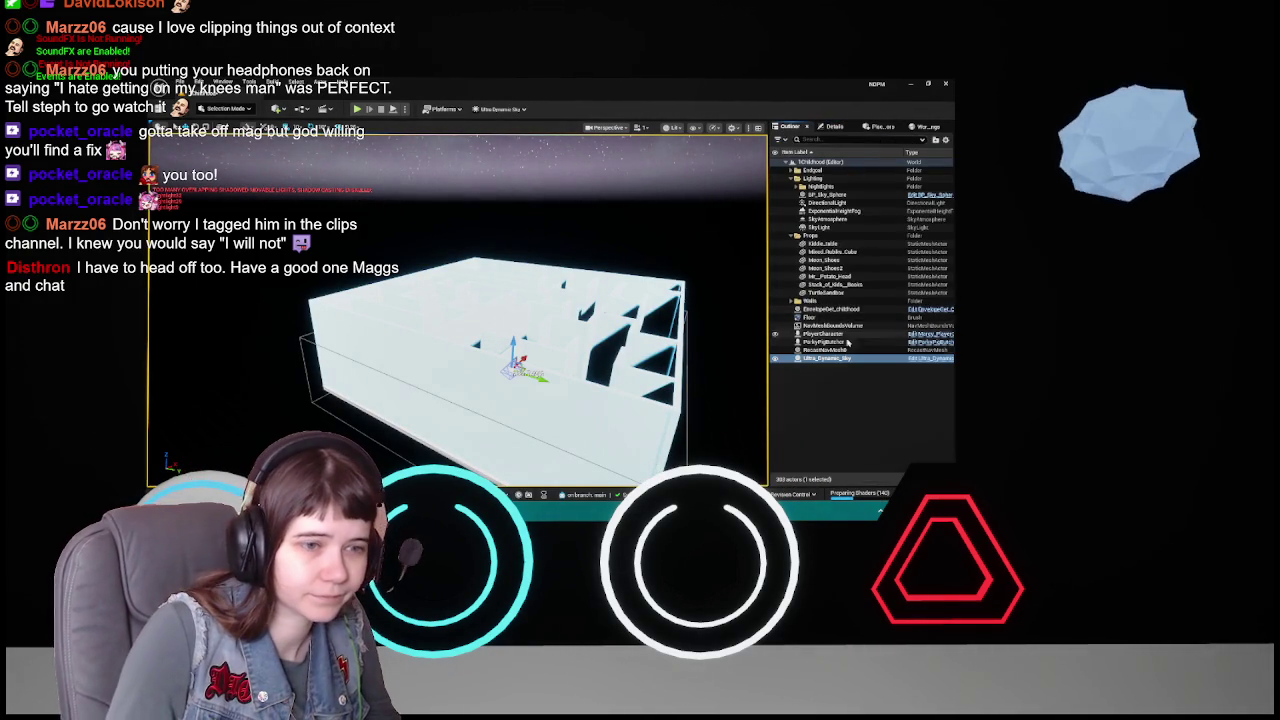
left_click_drag(843, 352, 820, 188)
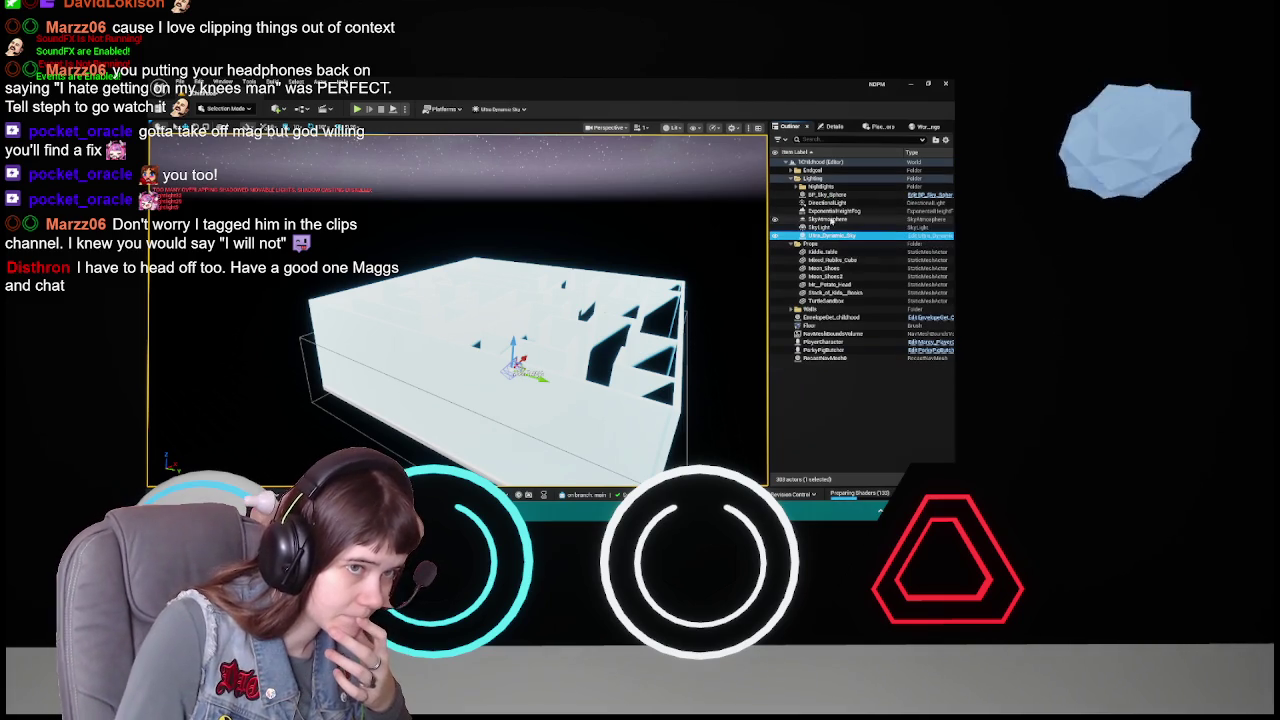
left_click(840, 195)
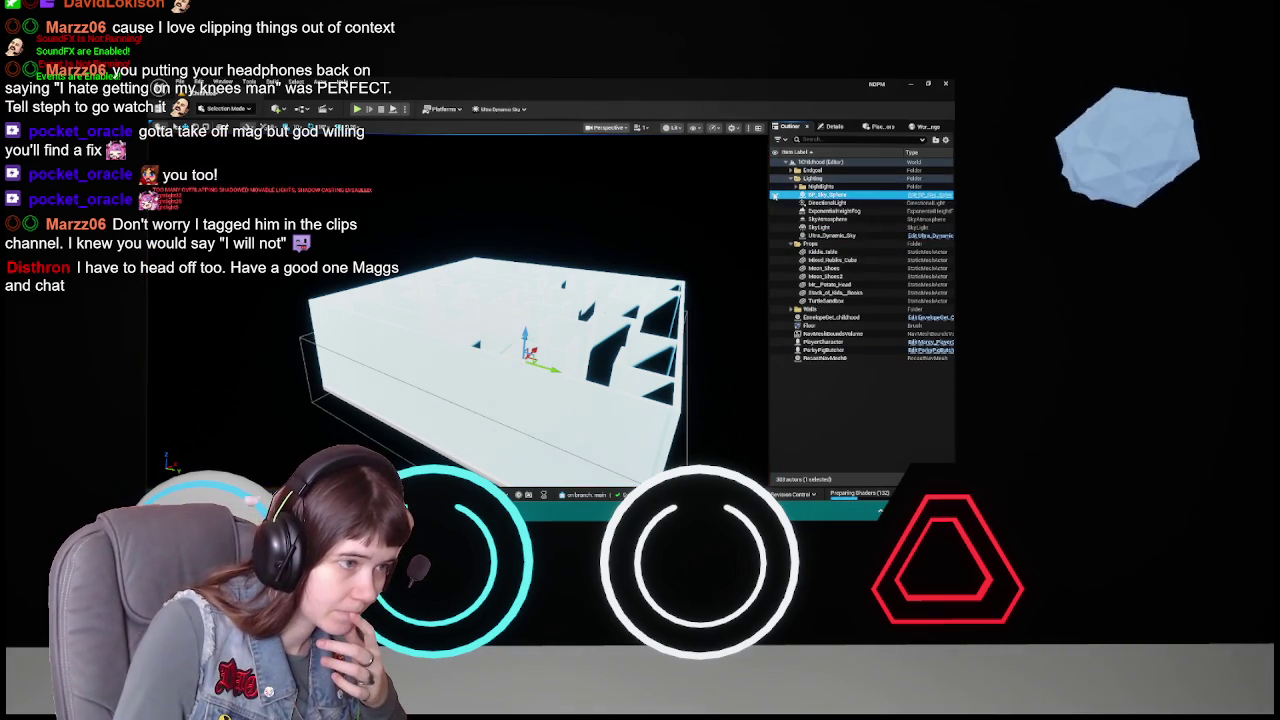
double_click(822, 194)
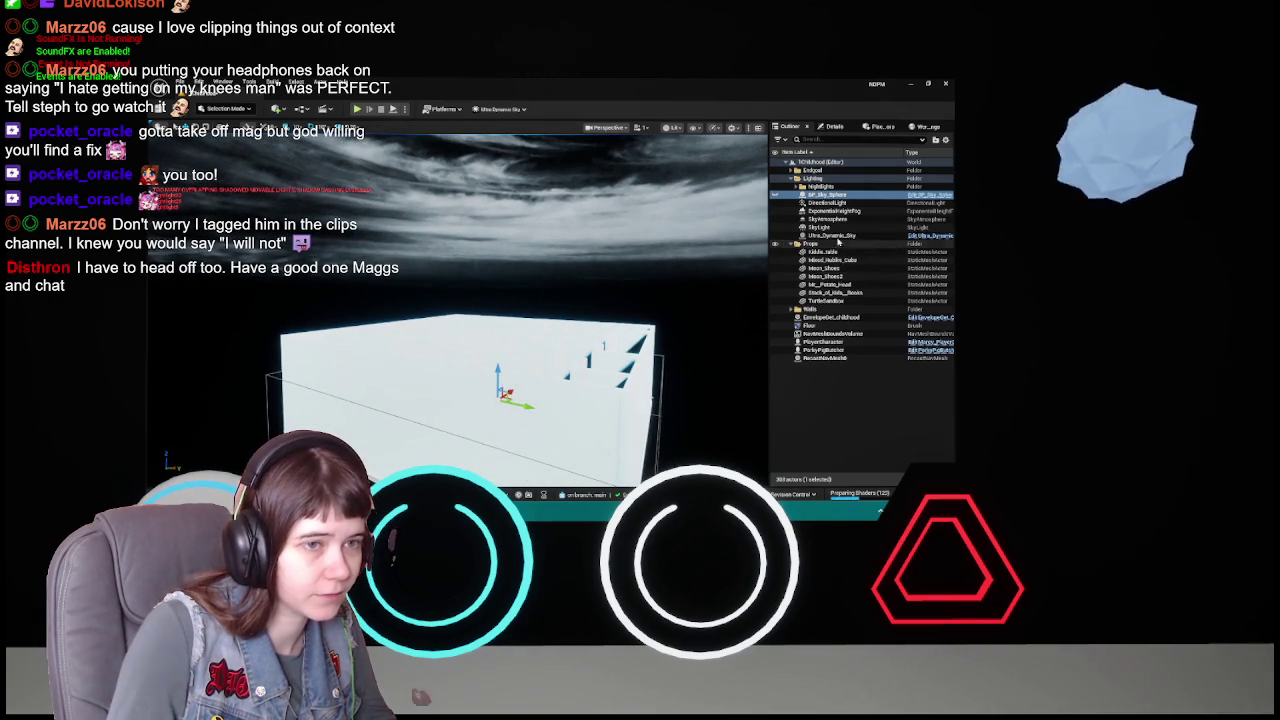
left_click(838, 236)
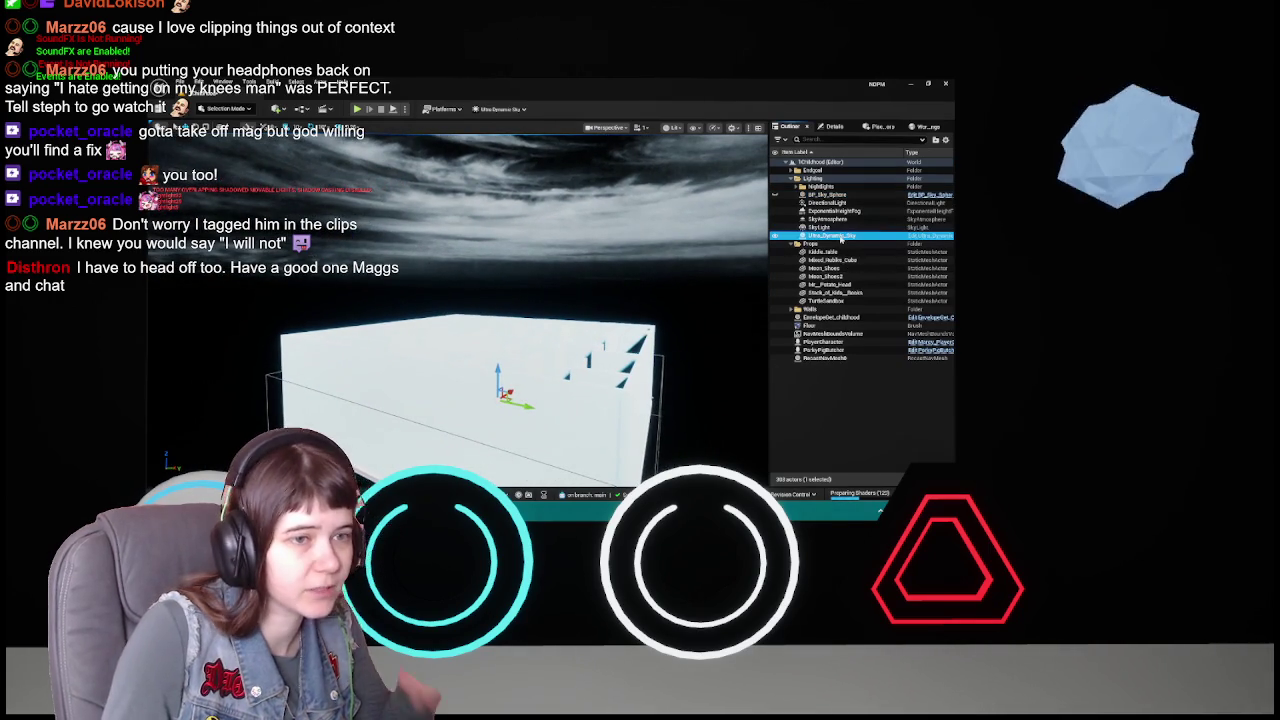
left_click(834, 127)
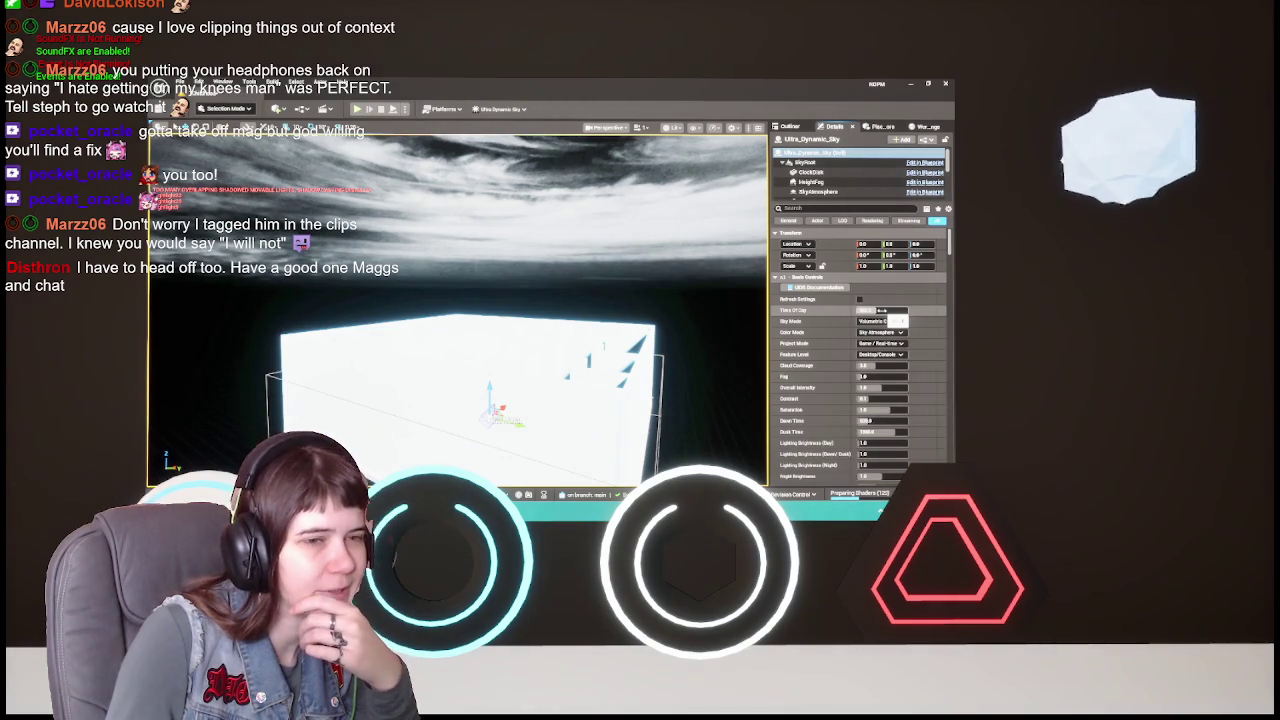
- Drag Ultra_Dynamic_Sky's Time of Day to a night value and view the darkened maze
left_click_drag(880, 311, 850, 311)
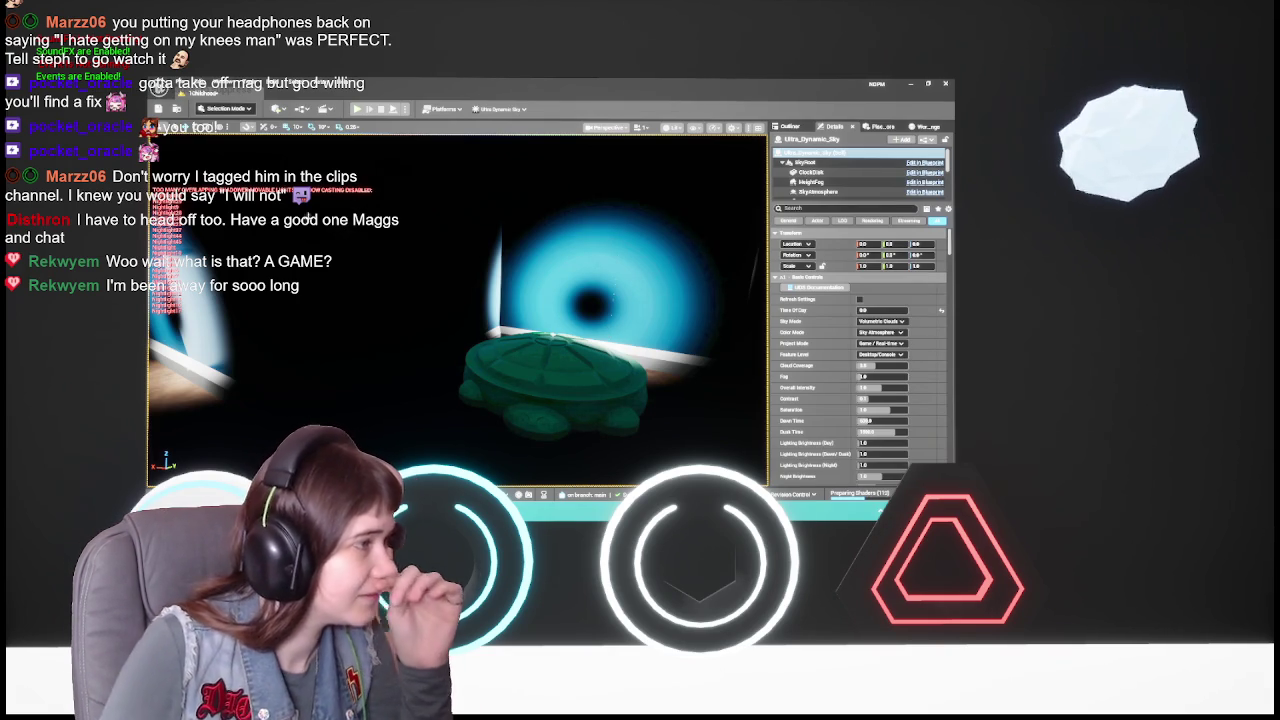
left_click_drag(359, 232, 300, 240)
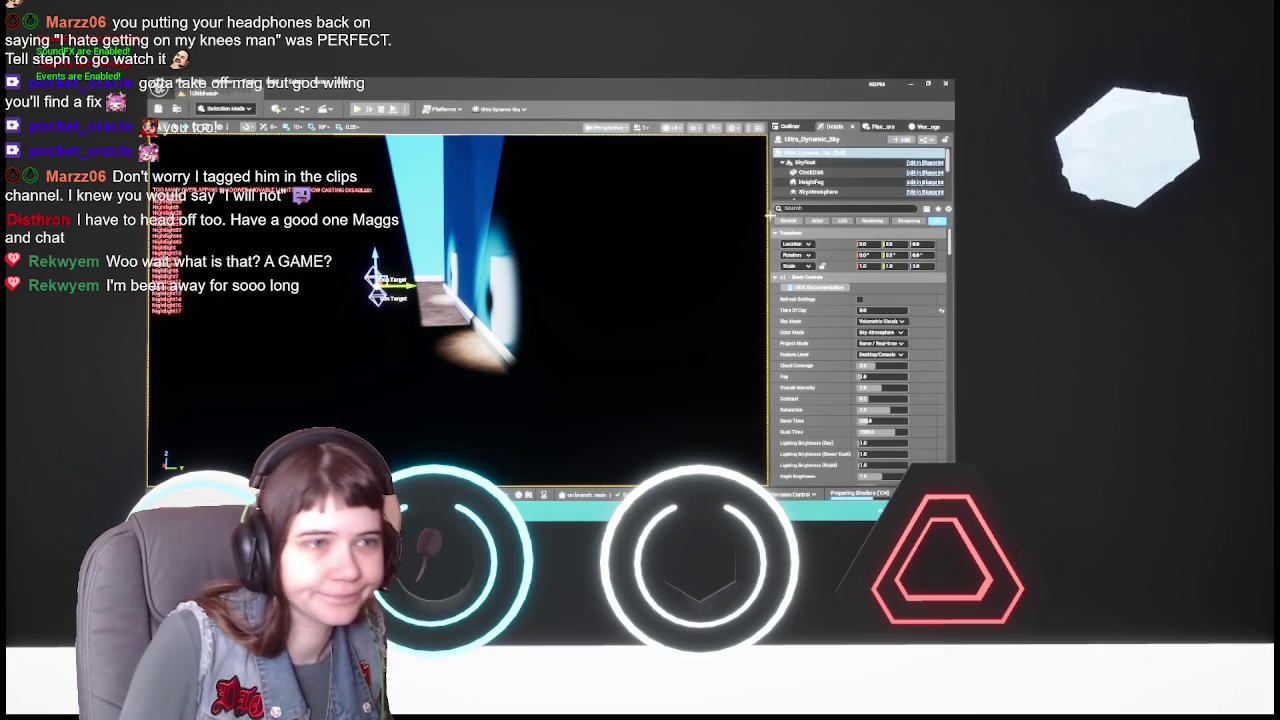
left_click(790, 126)
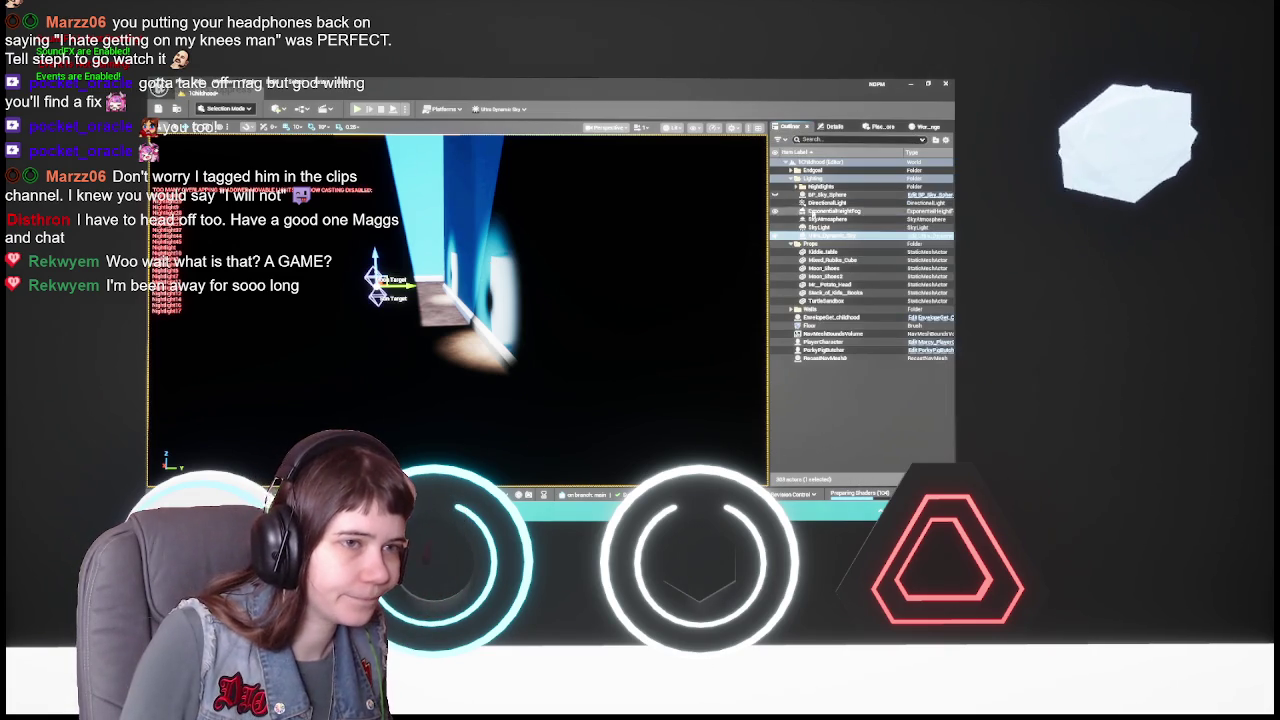
- Expand the Nightlights folder, delete the first NightLight, and check several others
left_click(797, 186)
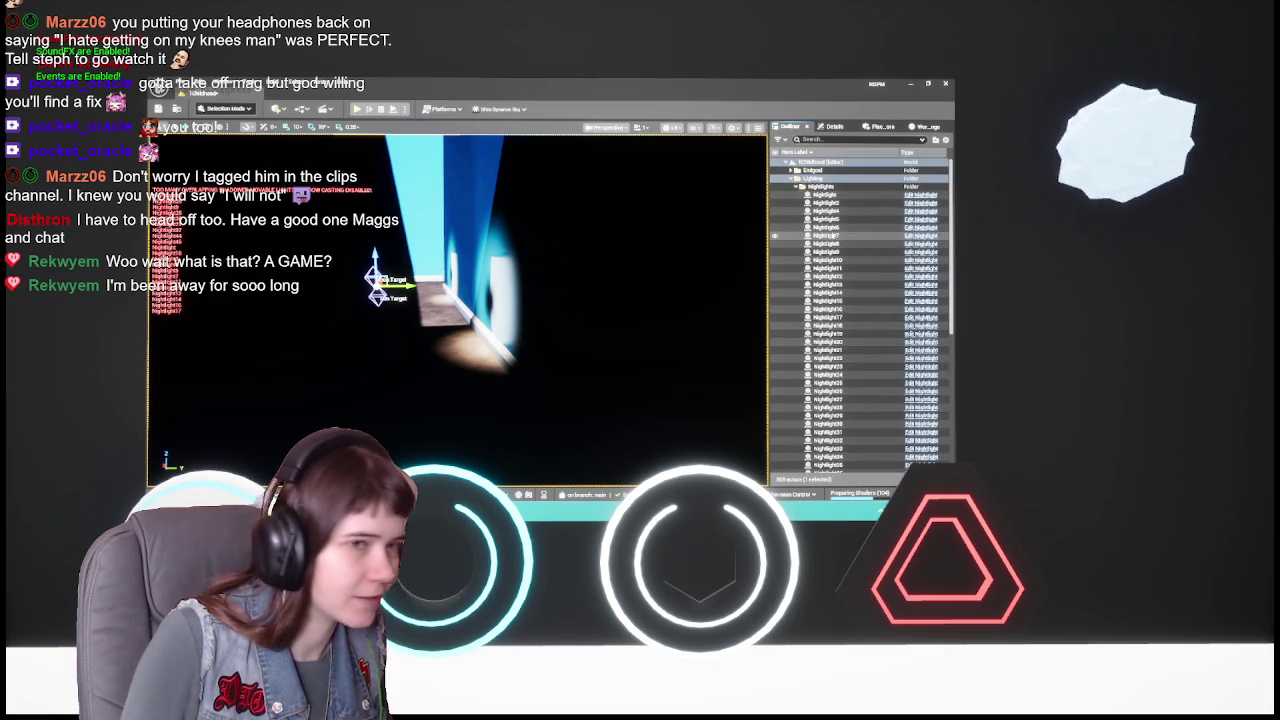
left_click(822, 194)
key("Delete")
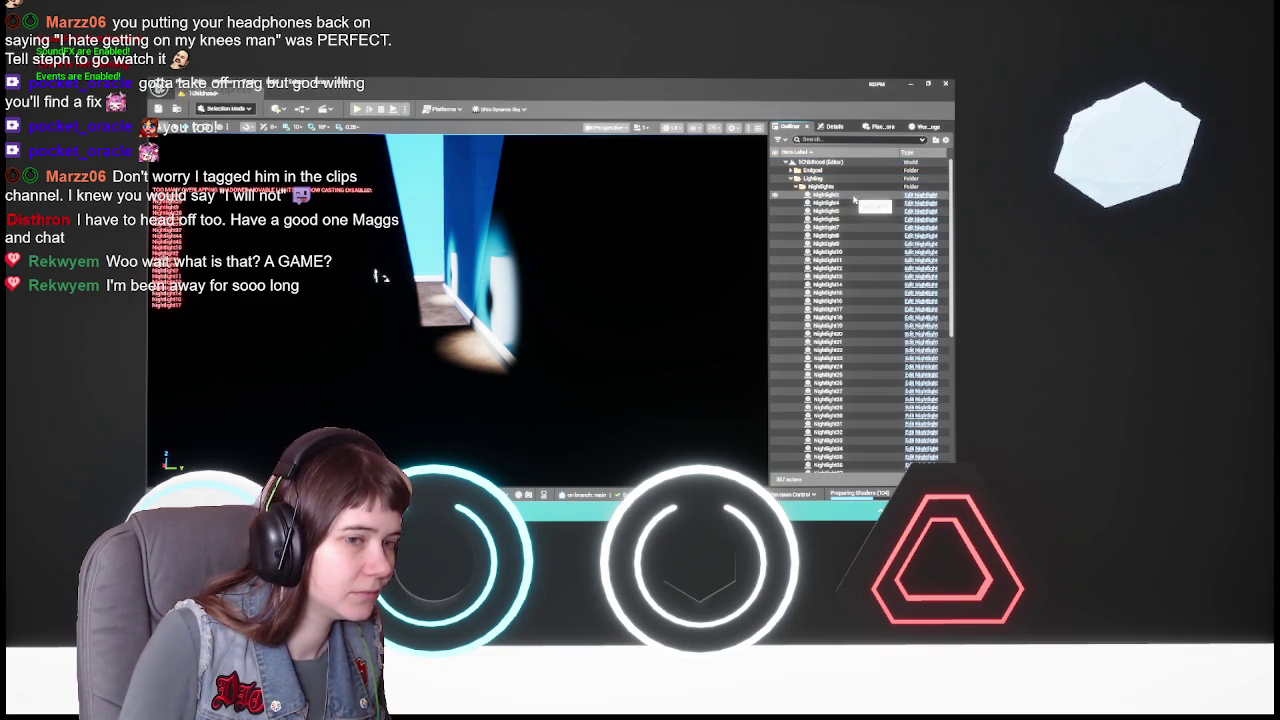
scroll(863, 314, "down", 3)
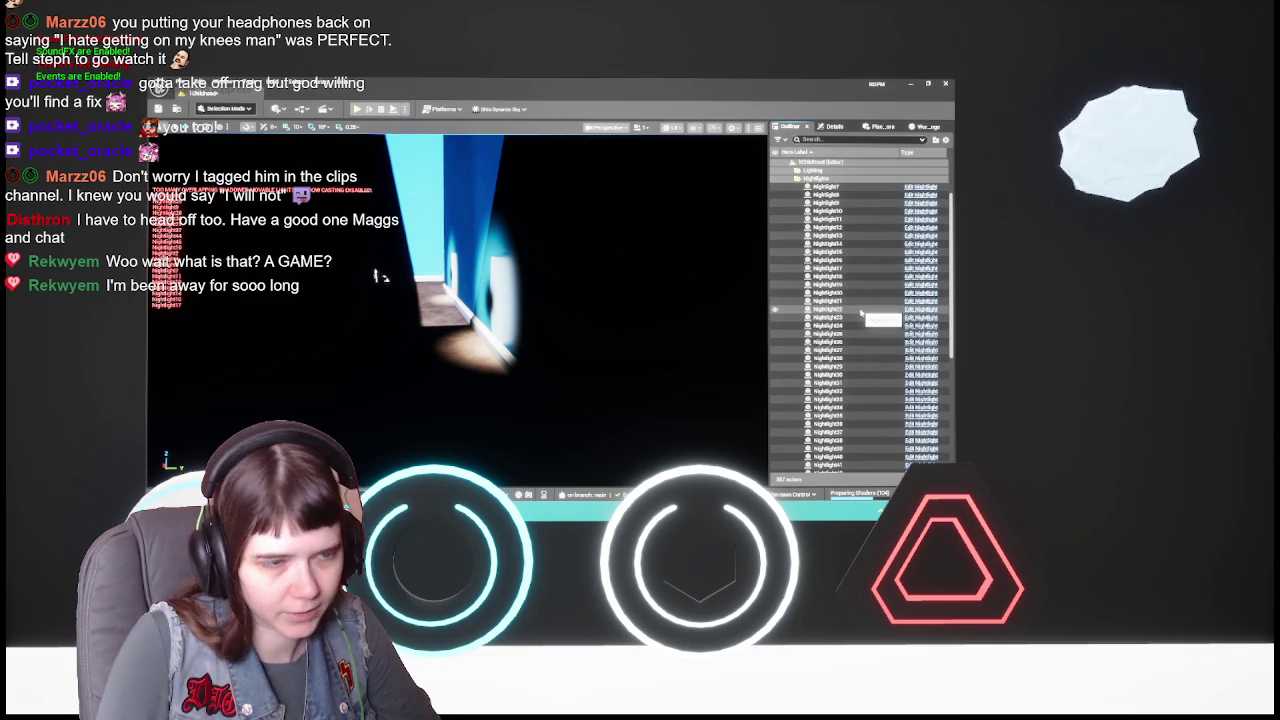
scroll(862, 314, "up", 3)
left_click(850, 228)
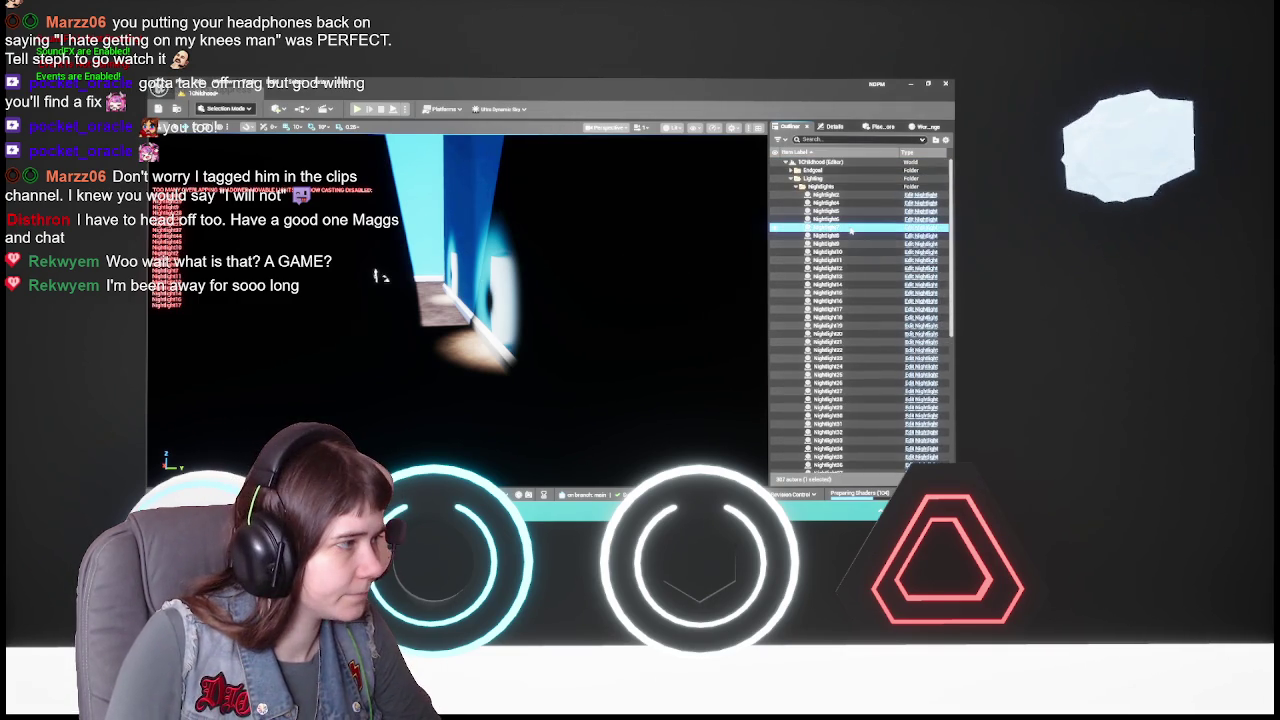
key("Escape")
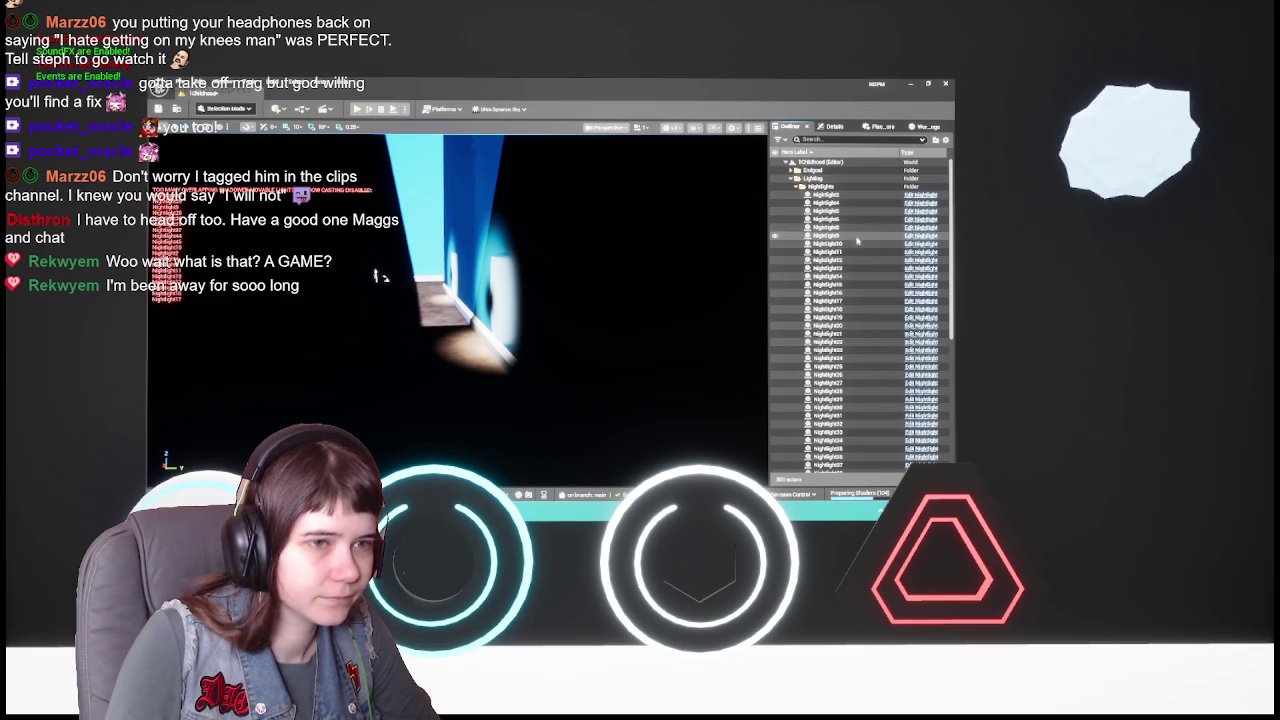
left_click(828, 204)
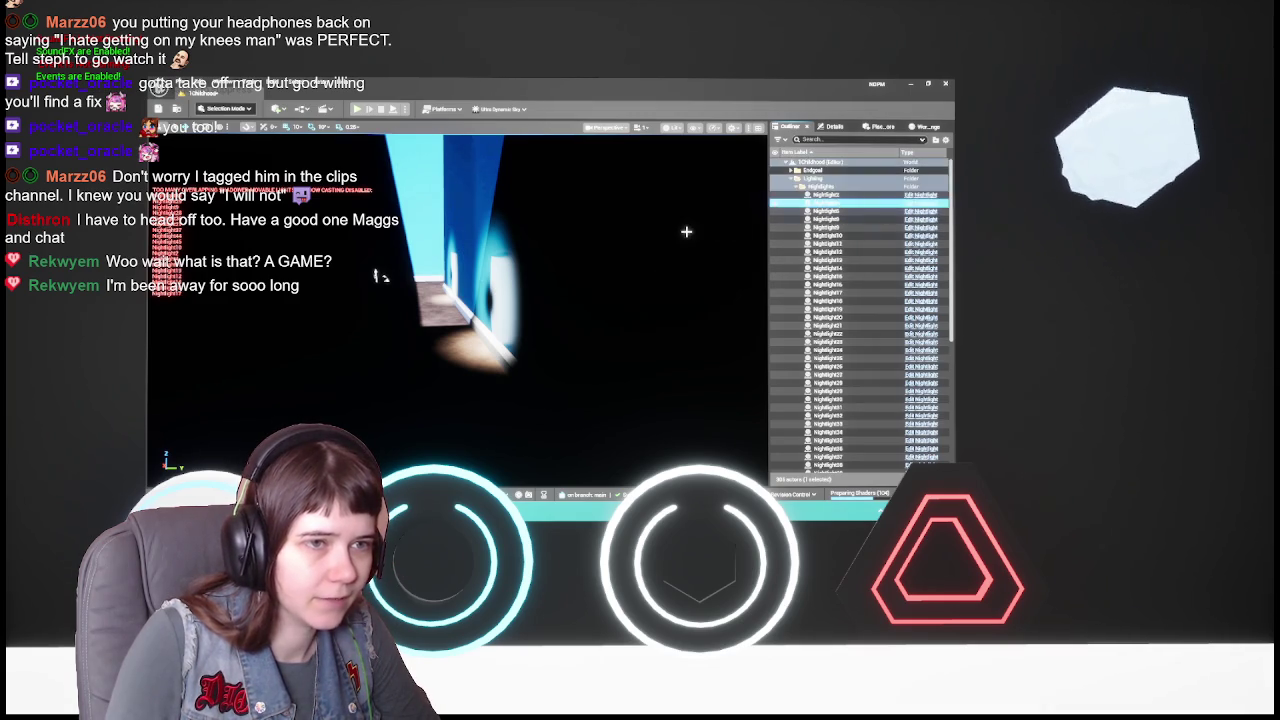
key("Escape")
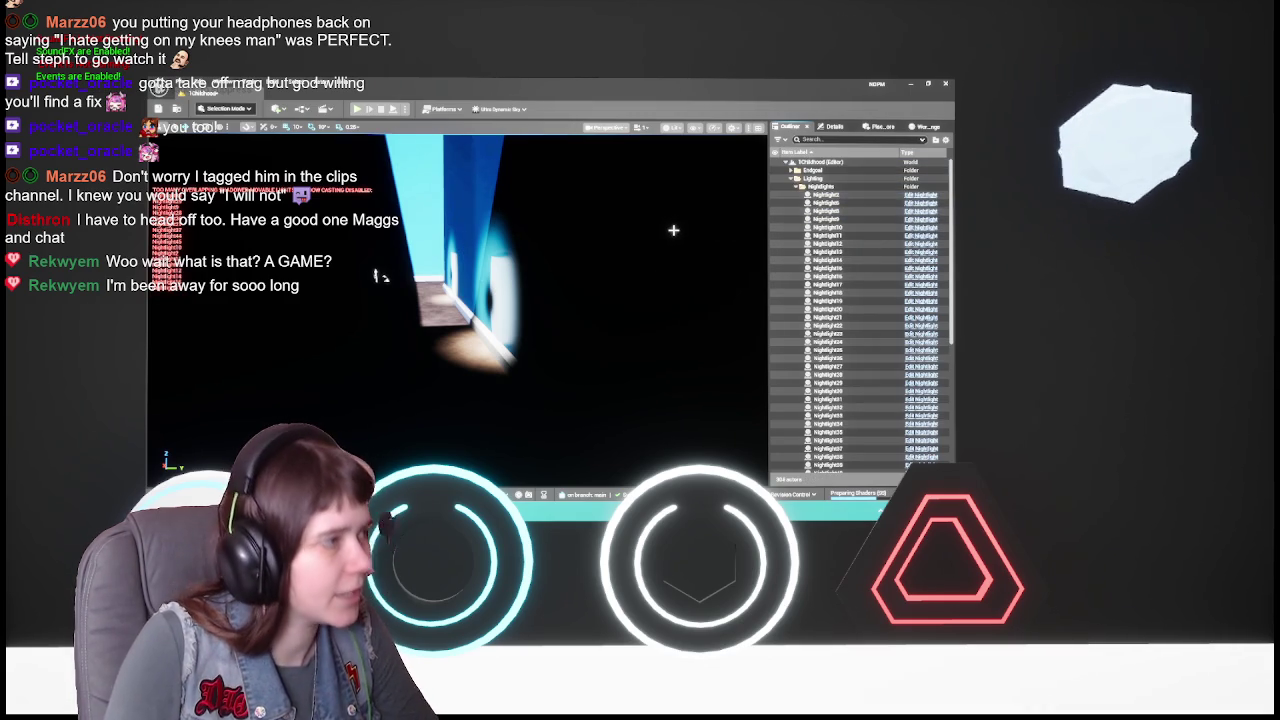
left_click(828, 220)
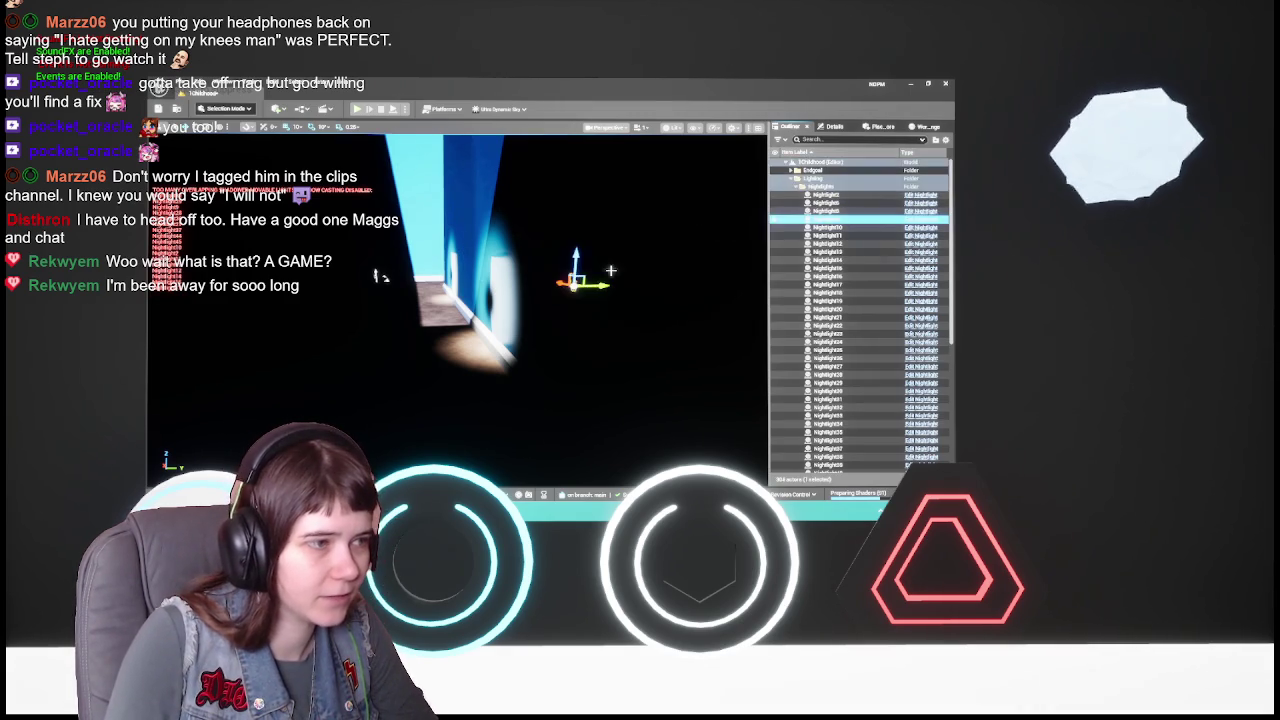
key("Escape")
- Turn toward the dark corridor and duplicate the selected NightLight four times
mouse_move(379, 276)
left_mouse_down()
mouse_move(302, 334)
mouse_move(311, 345)
left_mouse_up()
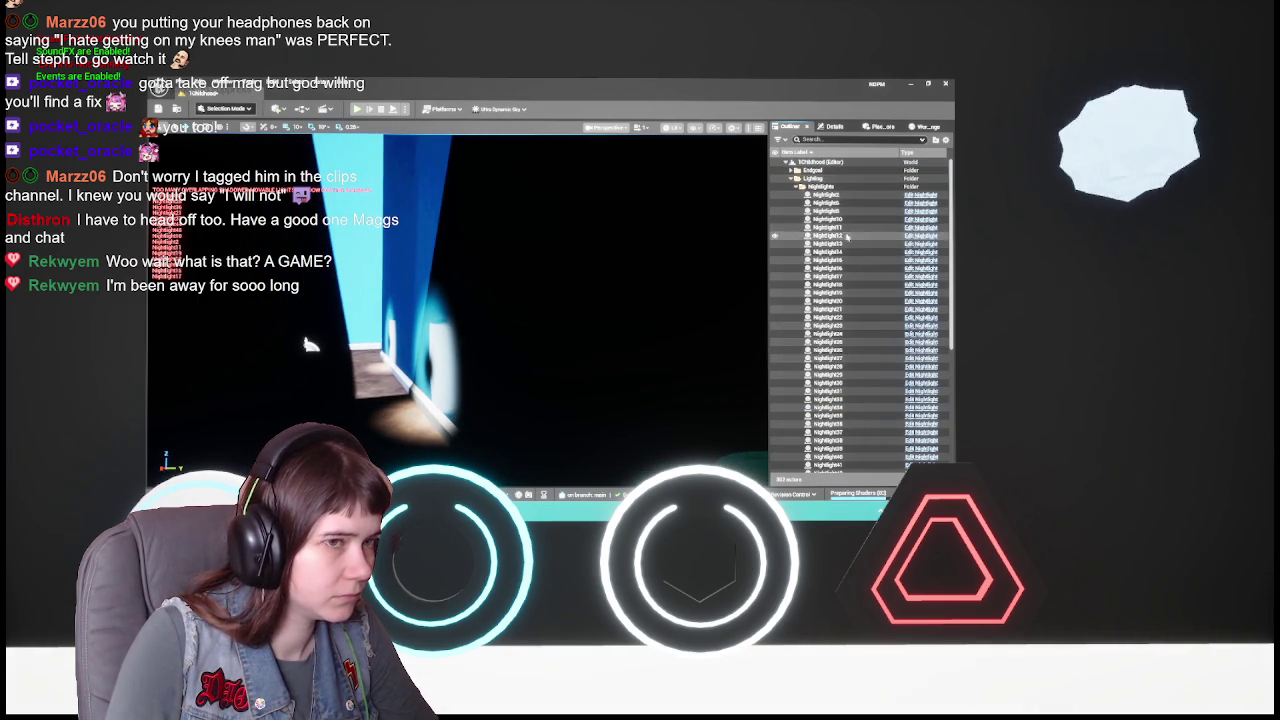
mouse_move(311, 345)
left_mouse_down()
mouse_move(266, 354)
mouse_move(252, 373)
left_mouse_up()
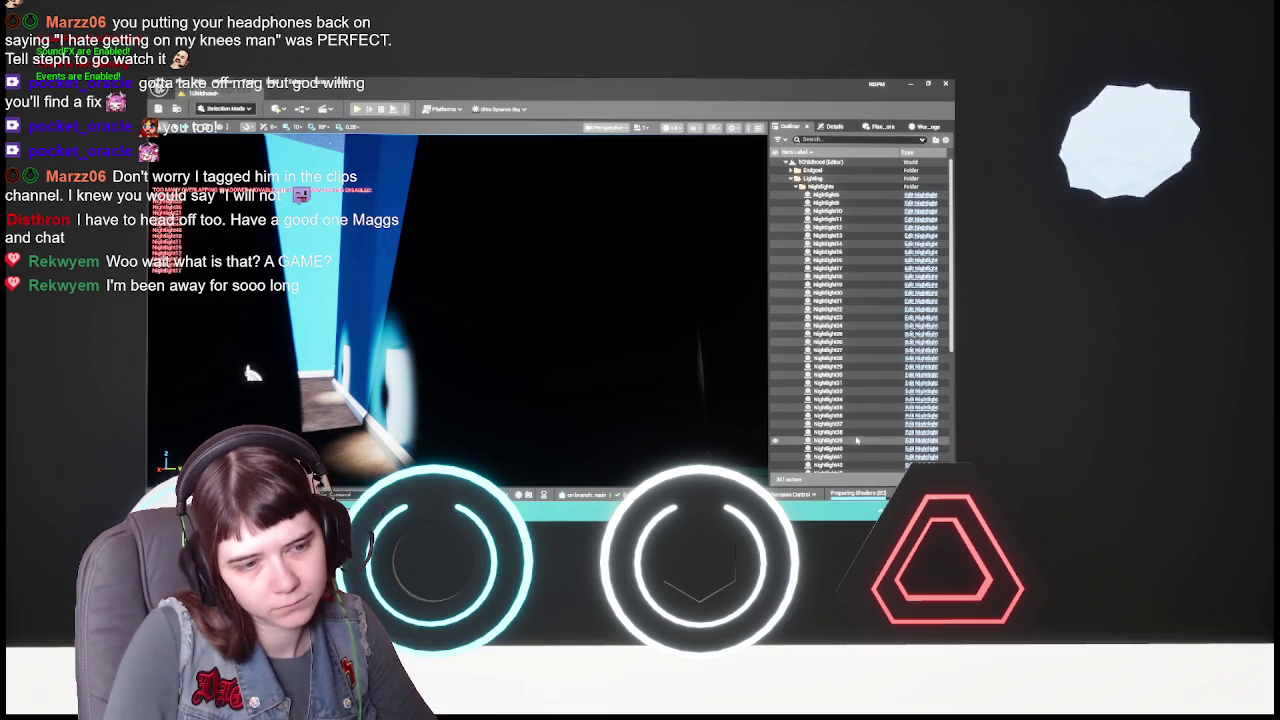
key("ctrl+d")
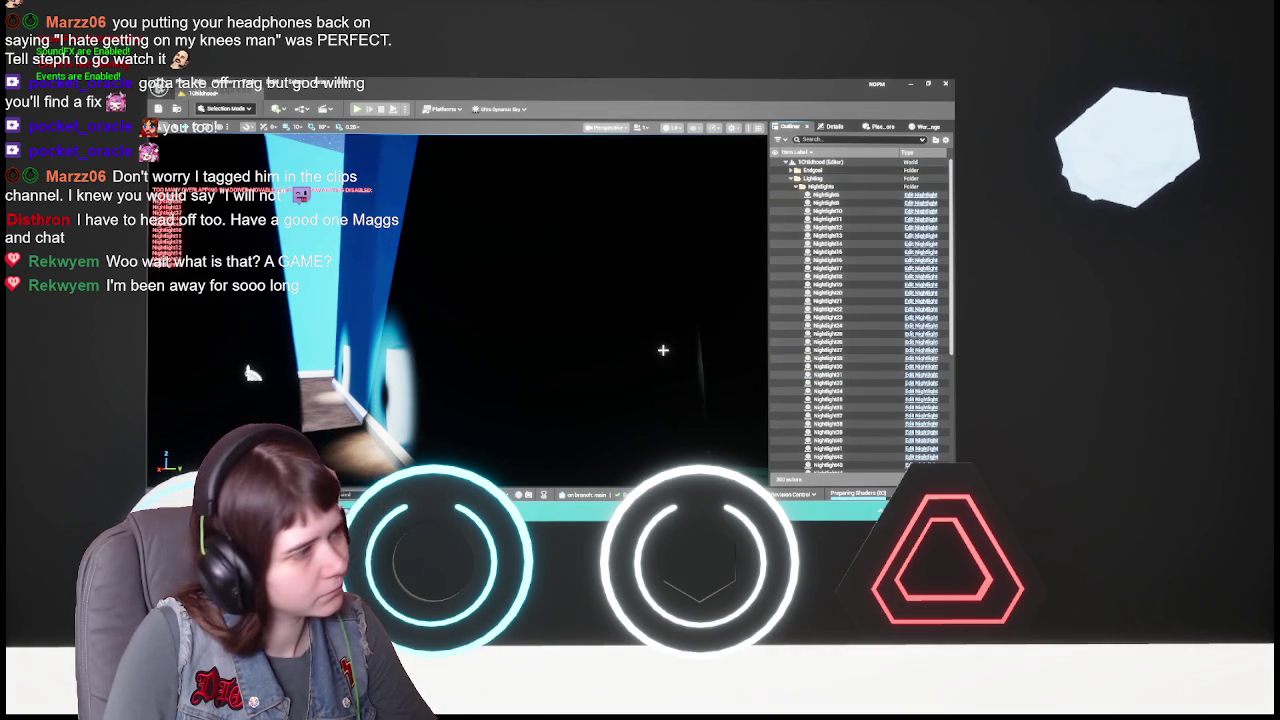
key("ctrl+d")
key("ctrl+d")
key("ctrl+d")
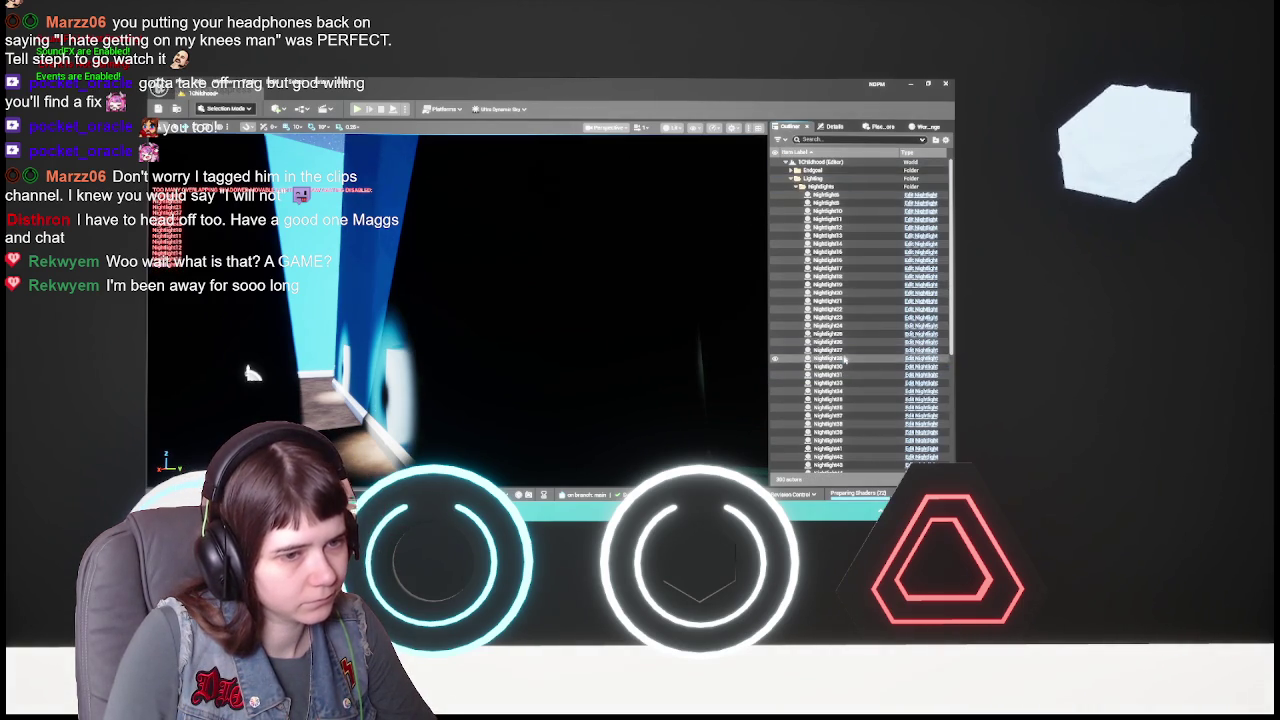
key("ctrl+d")
key("ctrl+d")
key("ctrl+d")
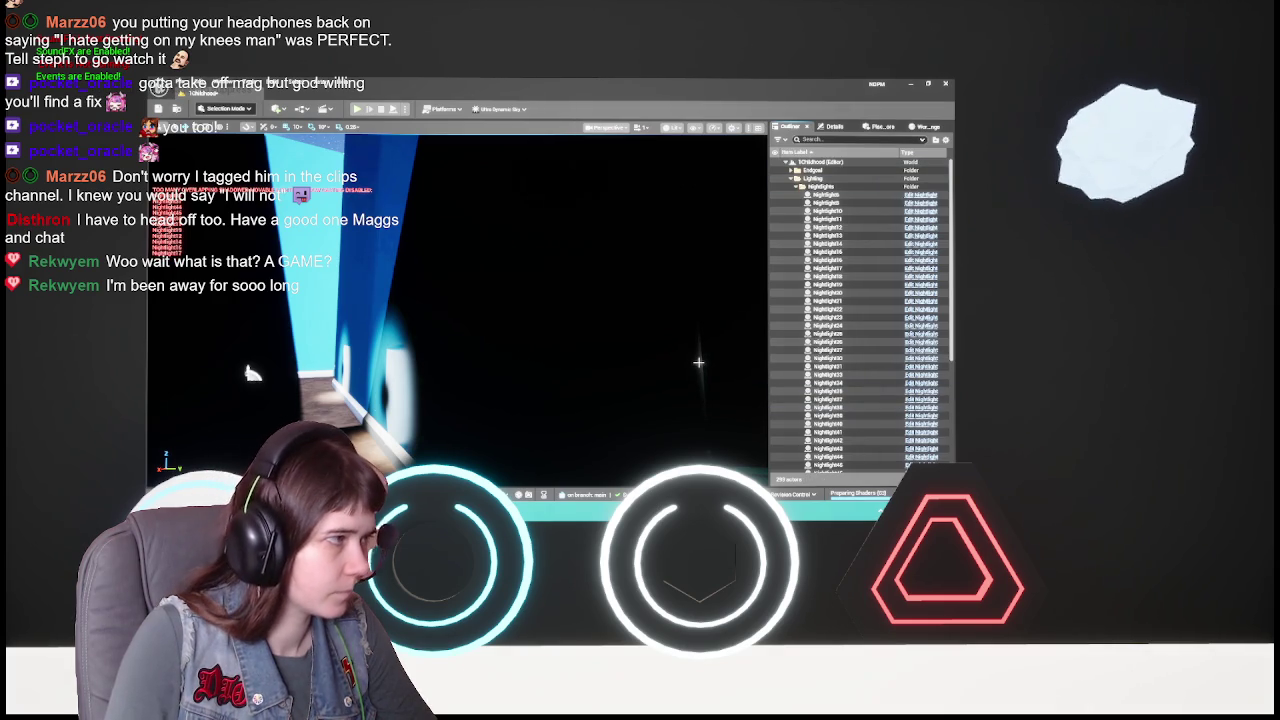
key("ctrl+d")
key("ctrl+d")
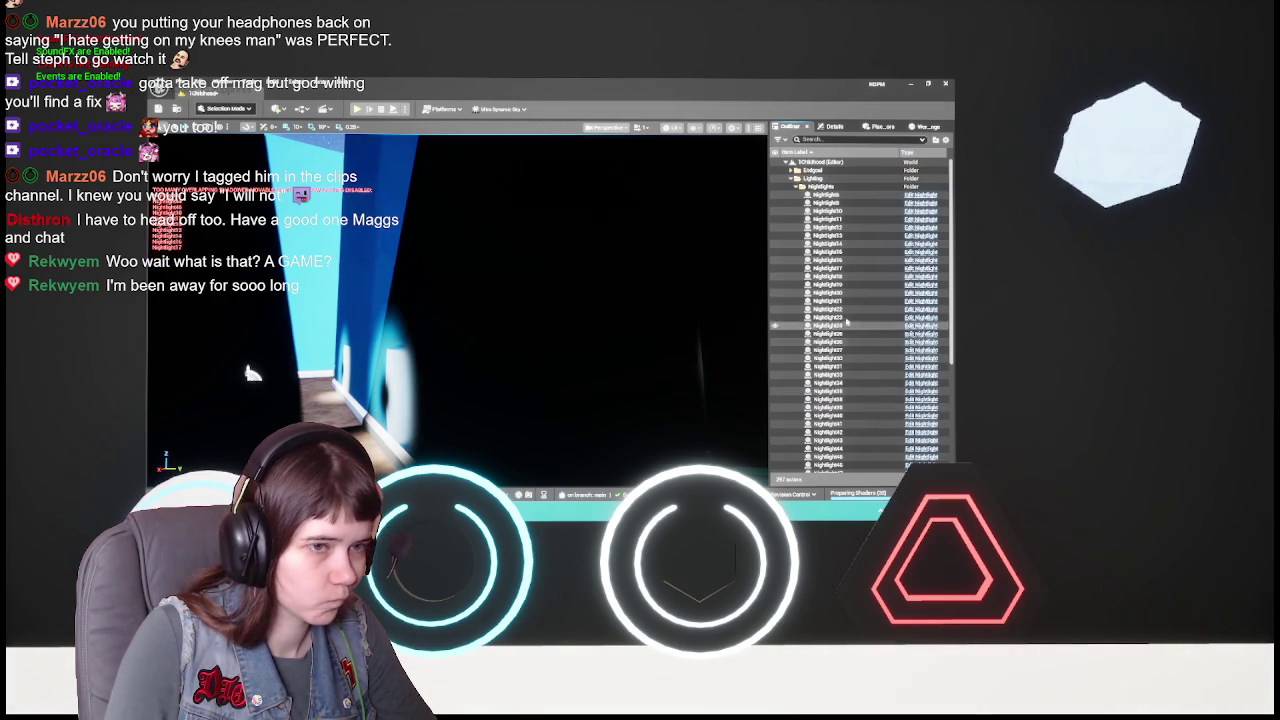
- Delete four unwanted NightLight actors from the level
left_click(846, 273)
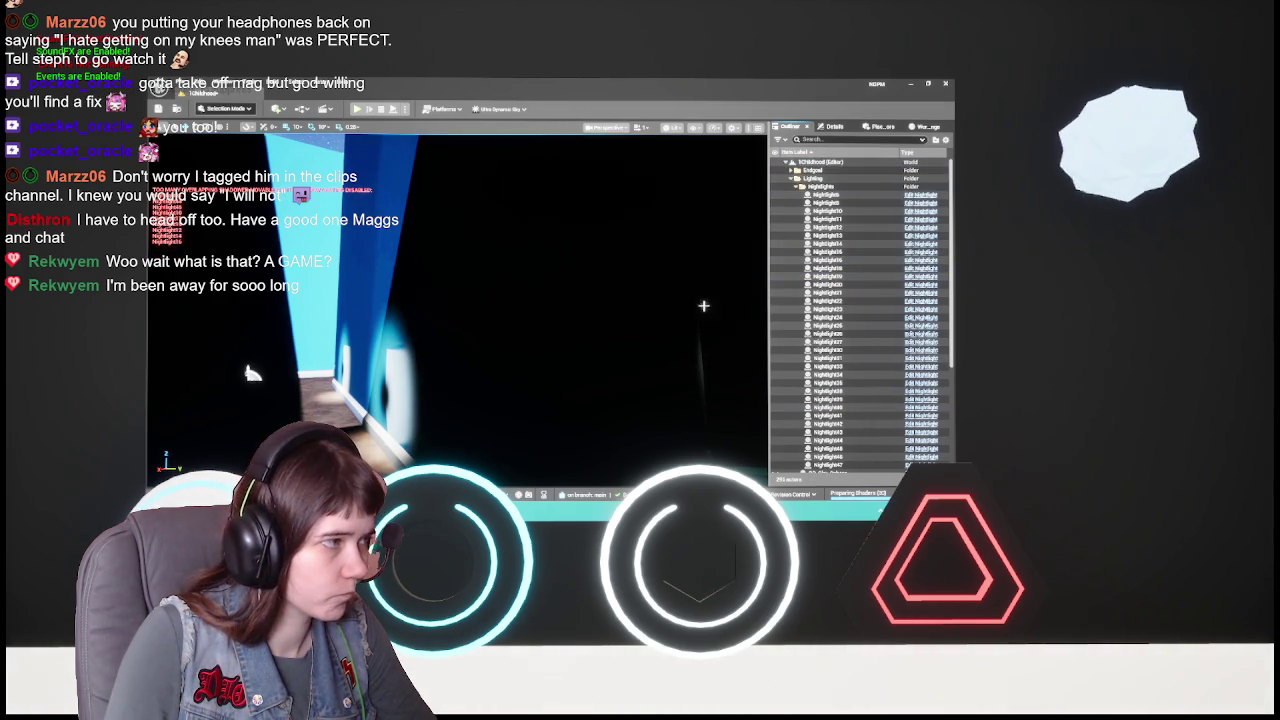
key("Delete")
left_click(863, 260)
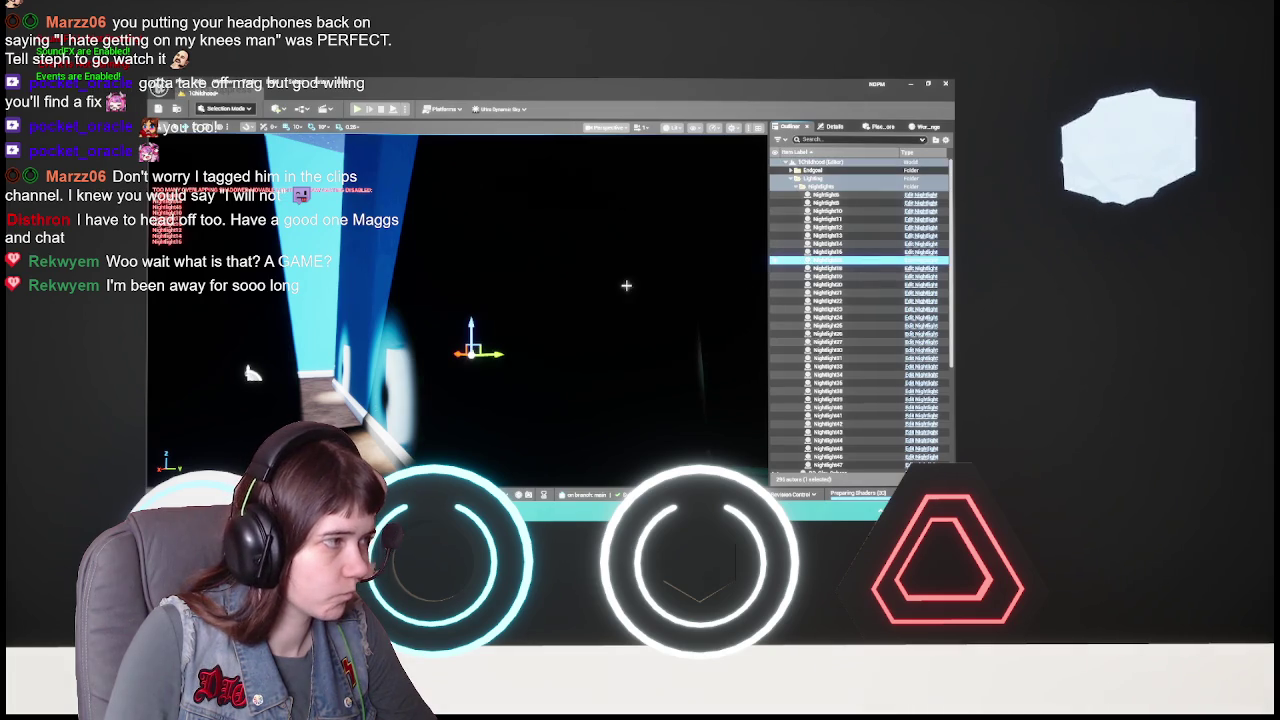
key("Delete")
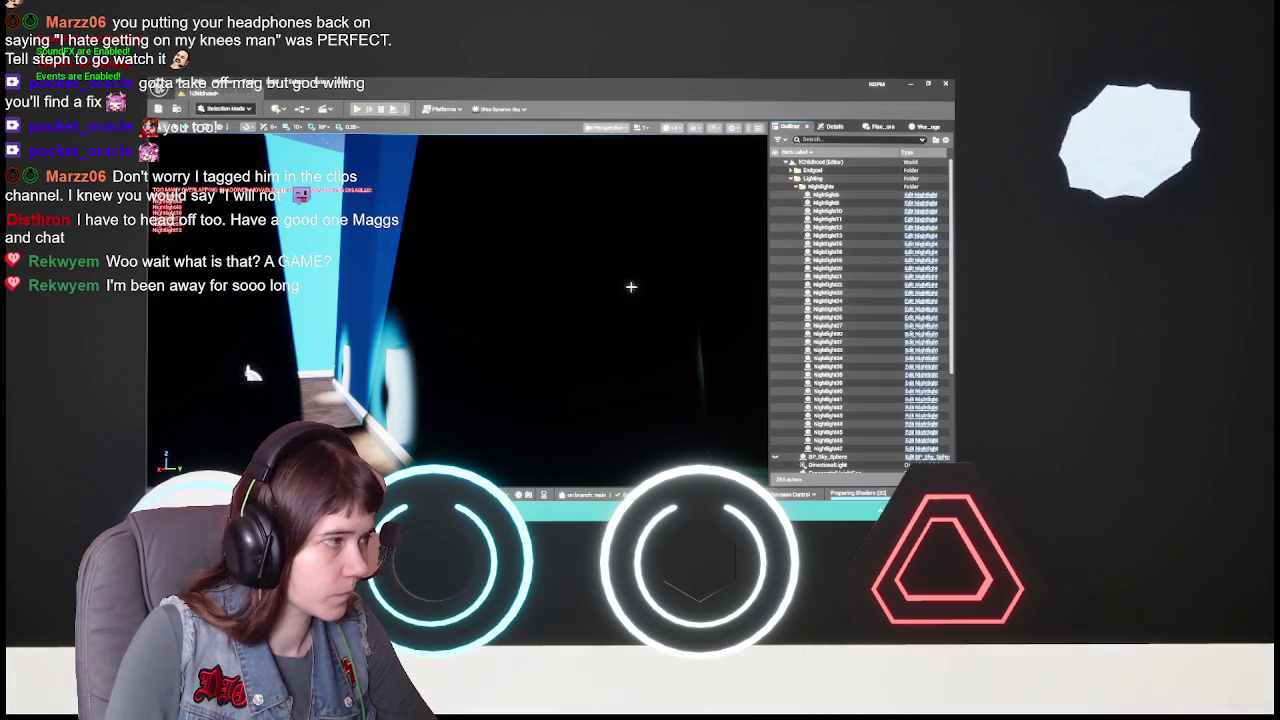
left_click(631, 287)
key("Delete")
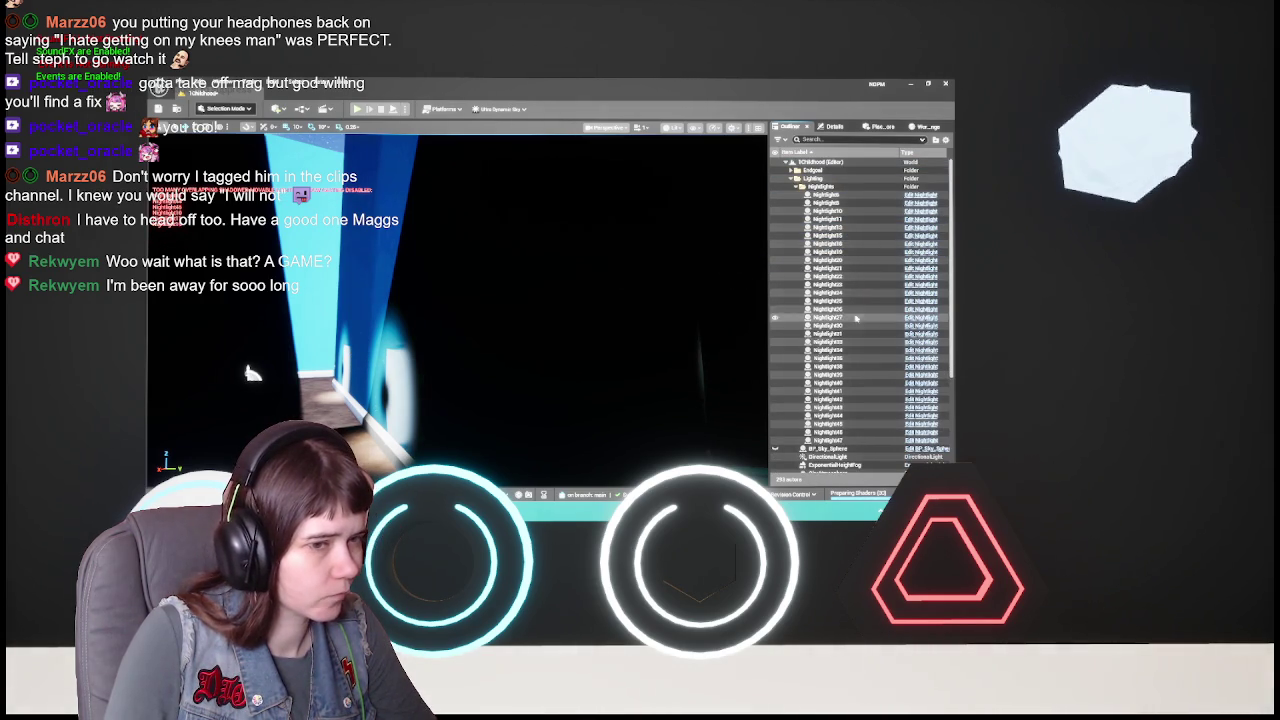
left_click(826, 256)
key("Delete")
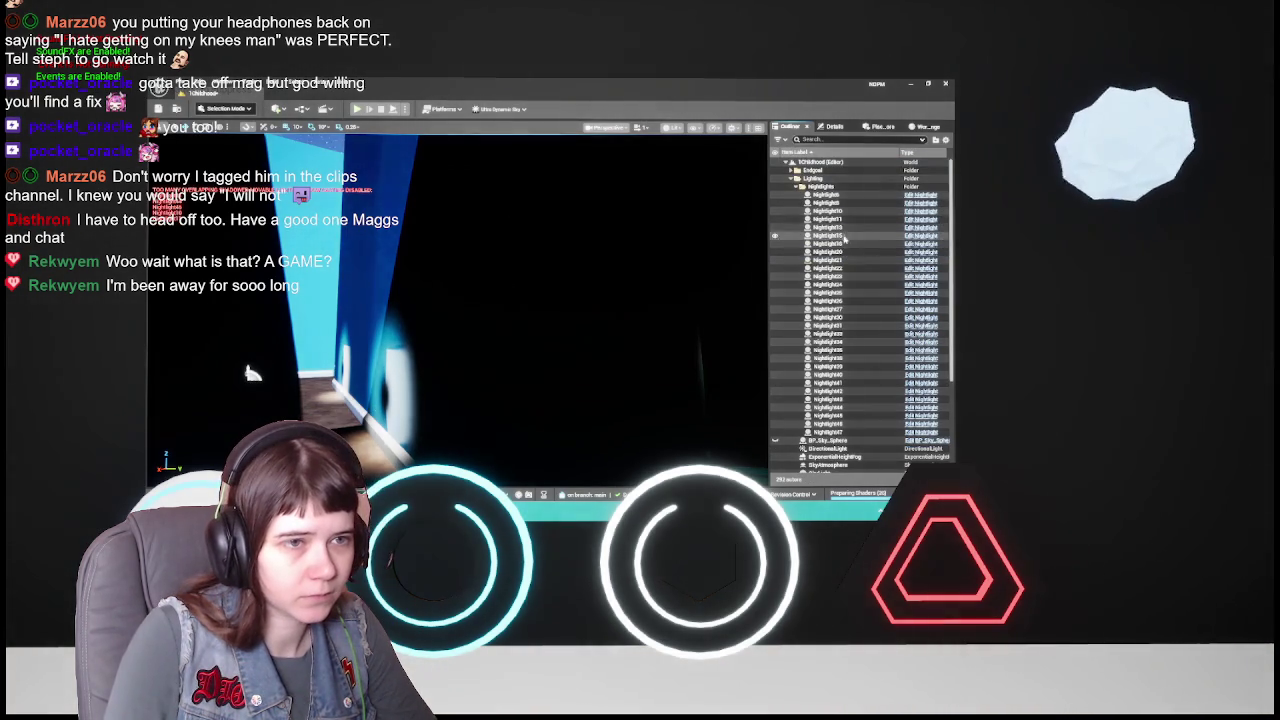
- Delete four more NightLight actors, including those near the end of the list
left_click(846, 211)
key("Delete")
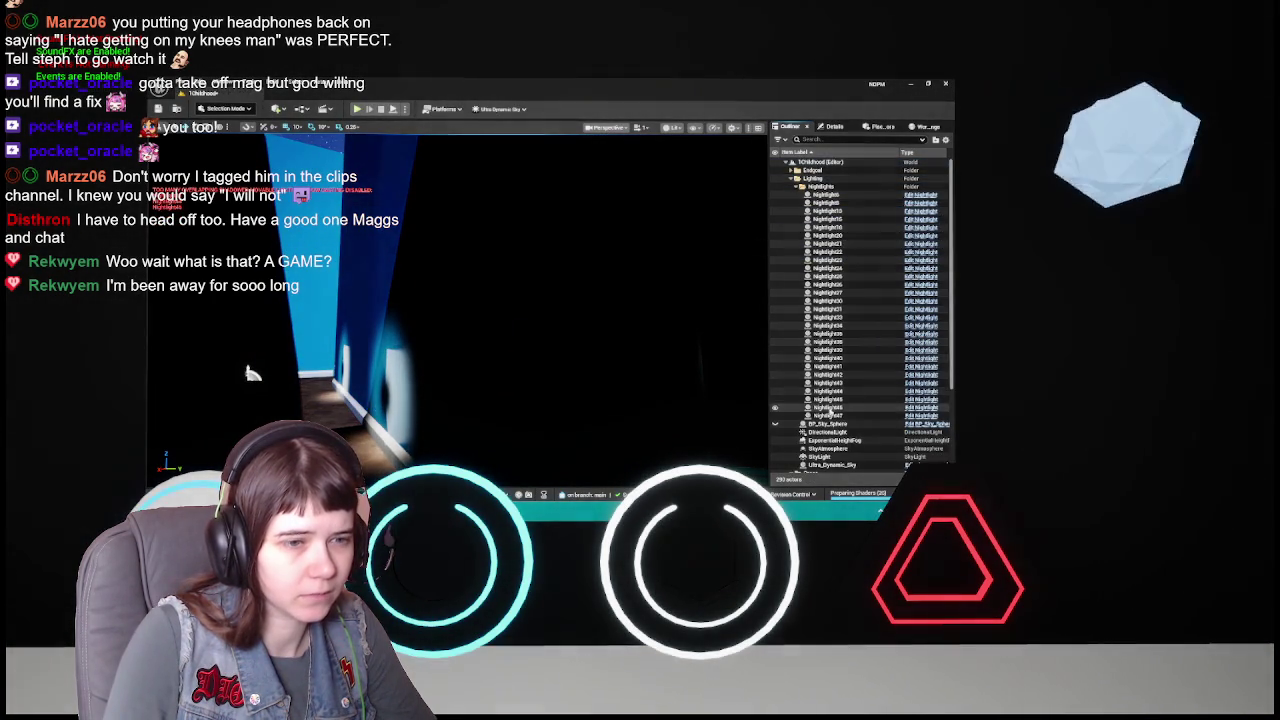
left_click(840, 246)
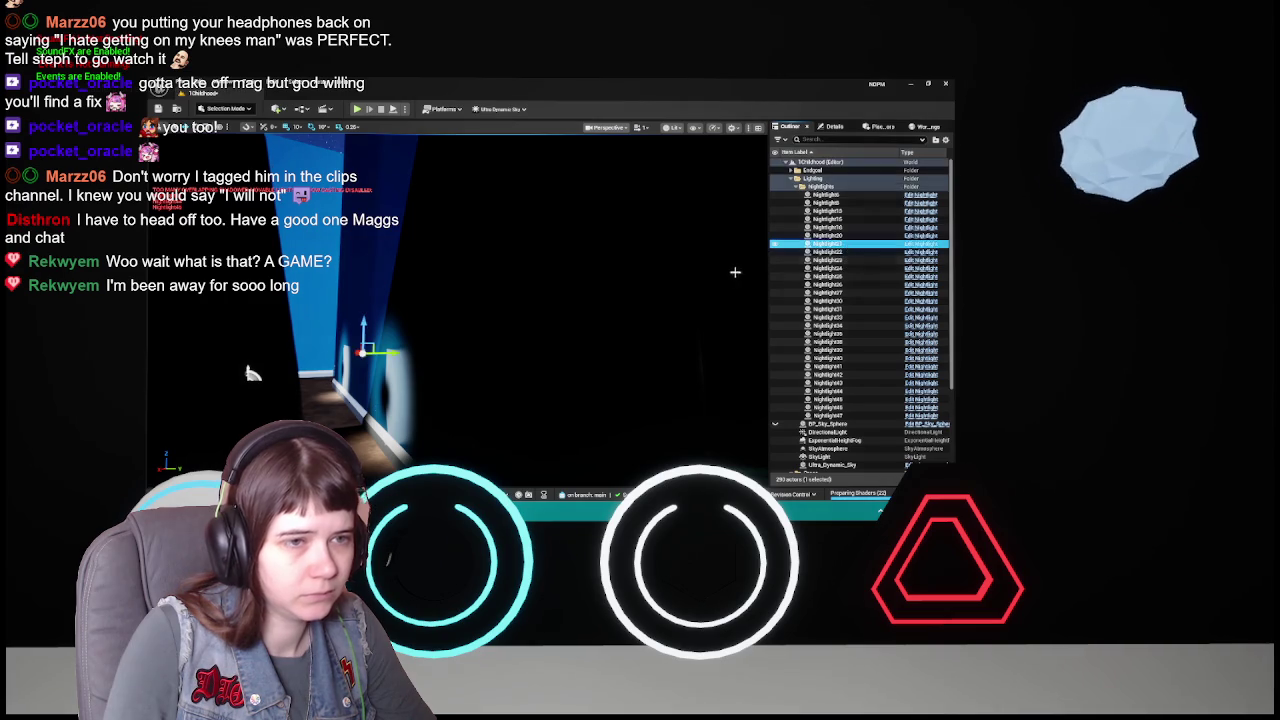
key("Delete")
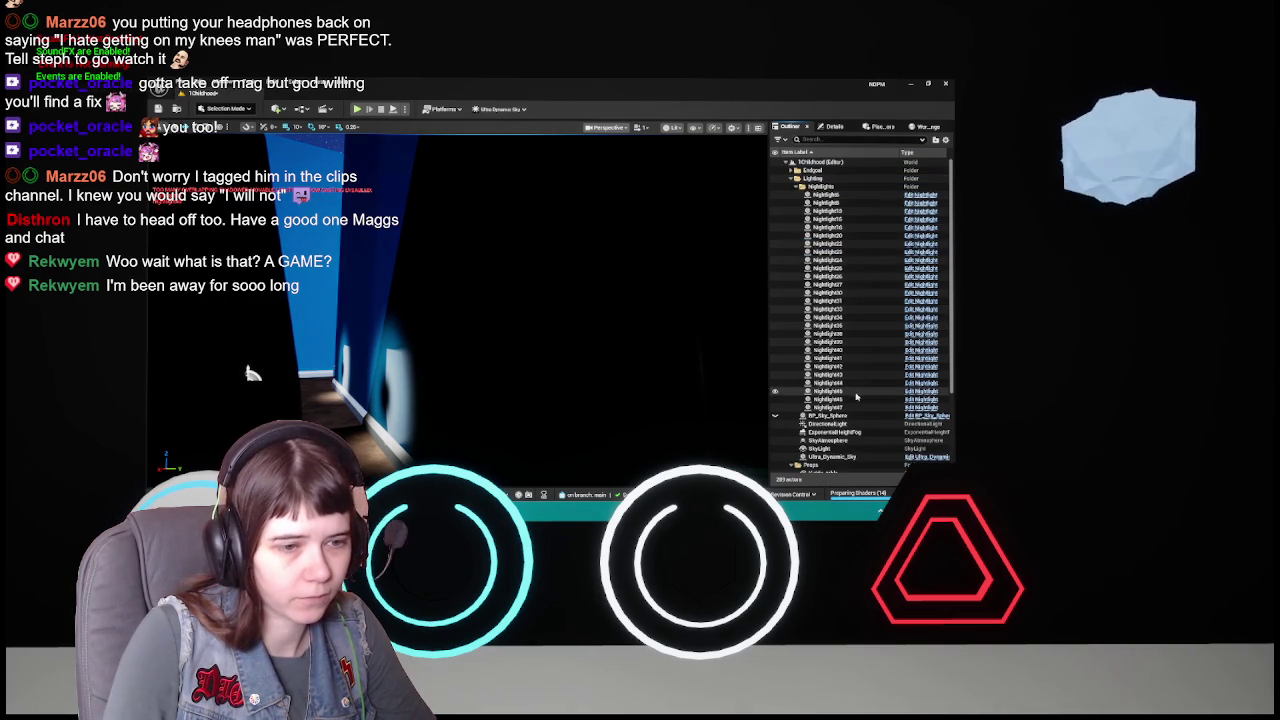
left_click(852, 394)
key("Delete")
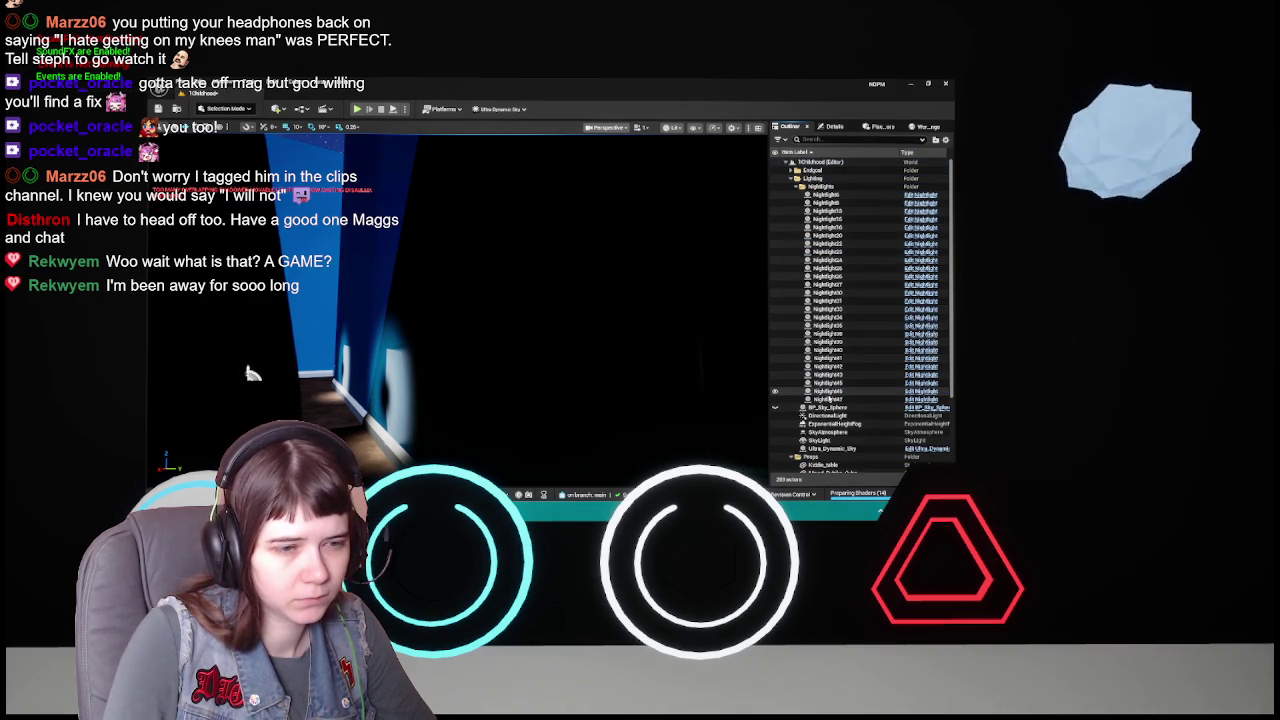
left_click(840, 391)
key("Delete")
- Set the teddy bear nightlight's PointLight intensity to 0, then raise it to 50
mouse_move(253, 374)
left_mouse_down()
mouse_move(450, 331)
mouse_move(482, 344)
left_mouse_up()
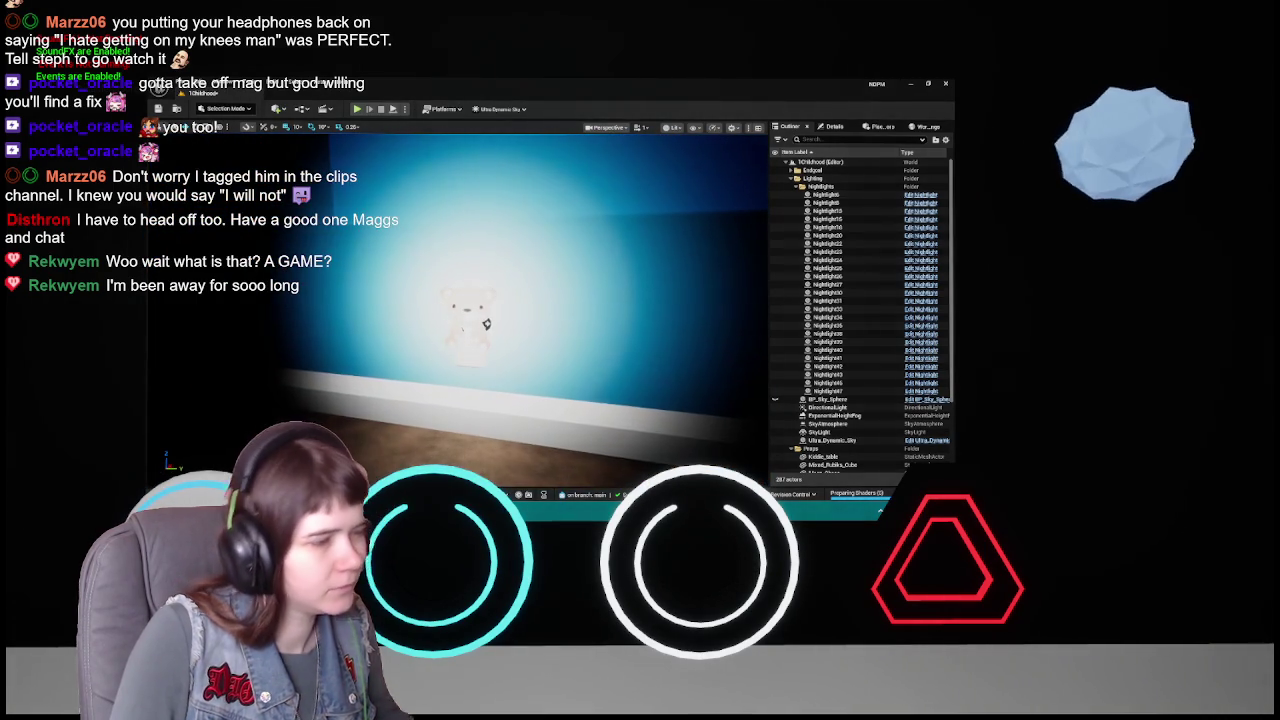
left_click(456, 312)
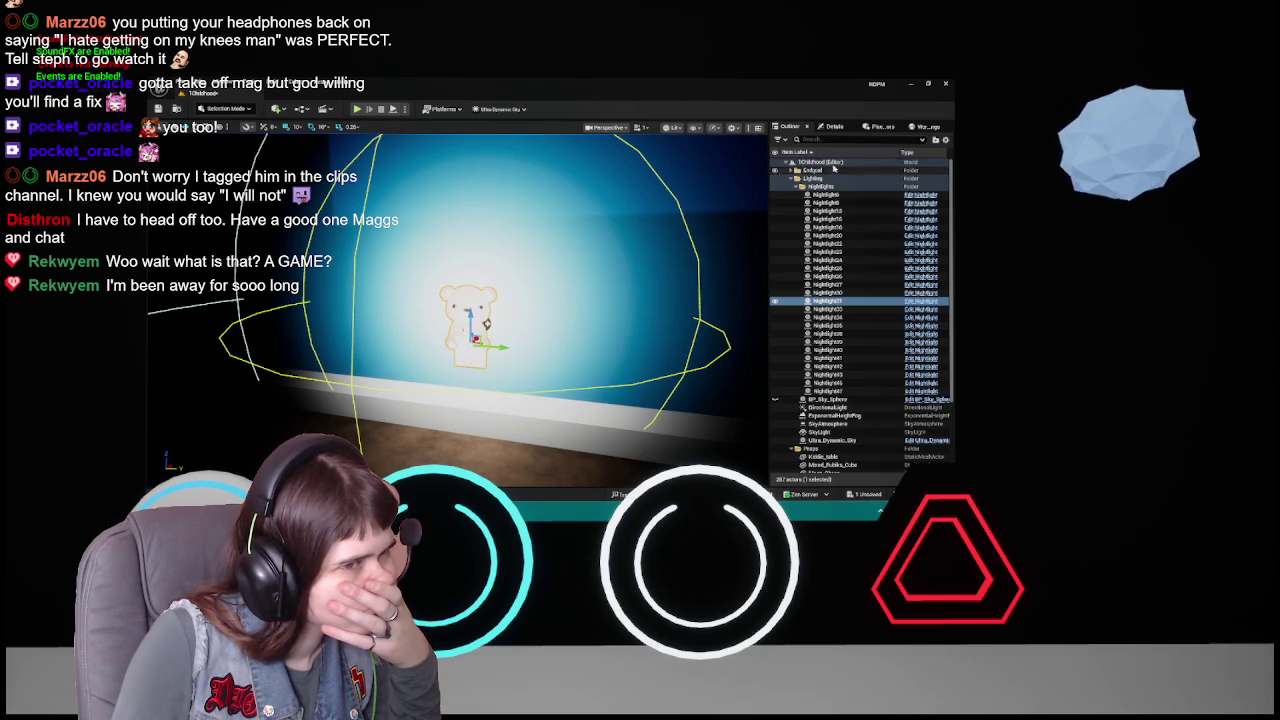
left_click(833, 126)
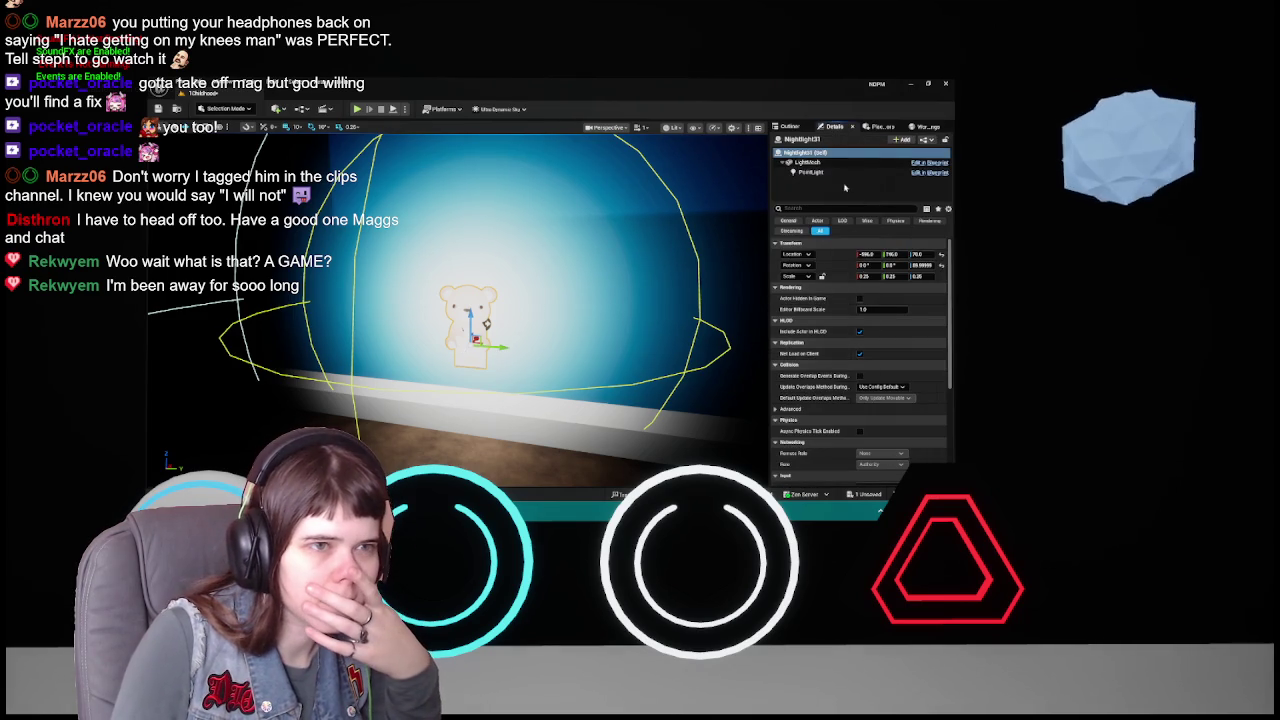
left_click(810, 172)
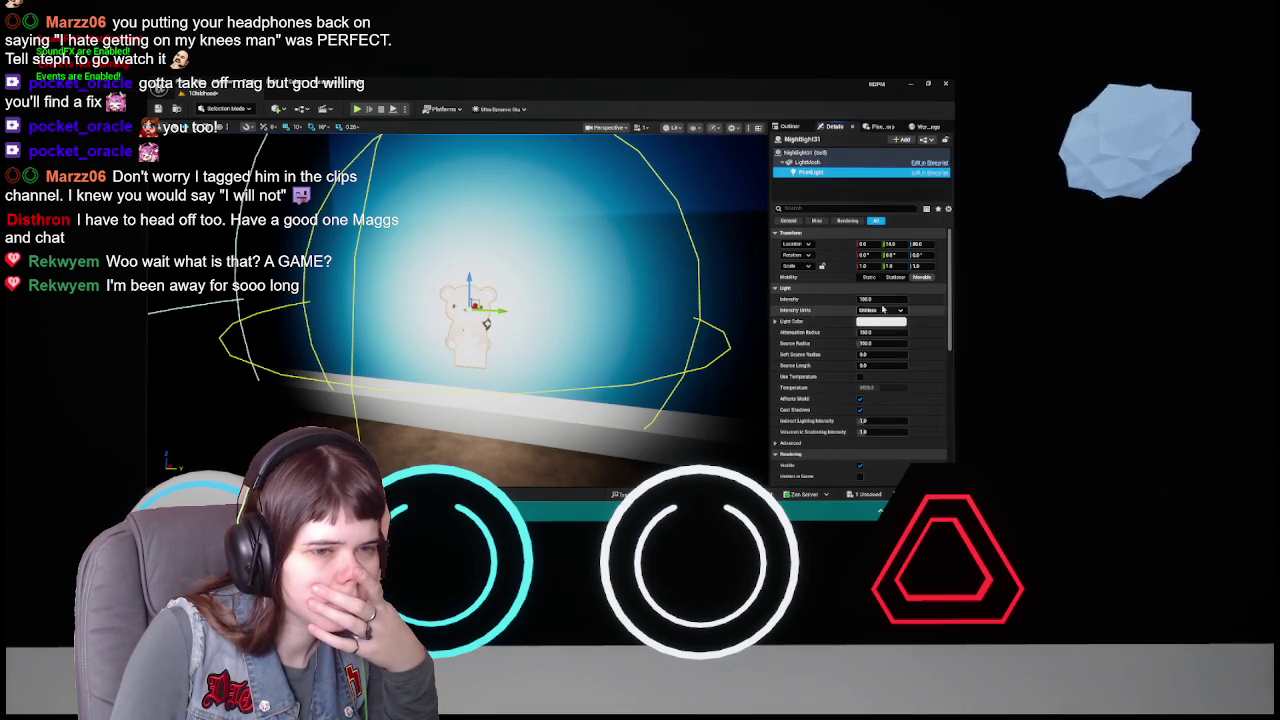
left_click(880, 299)
type("0")
key("Return")
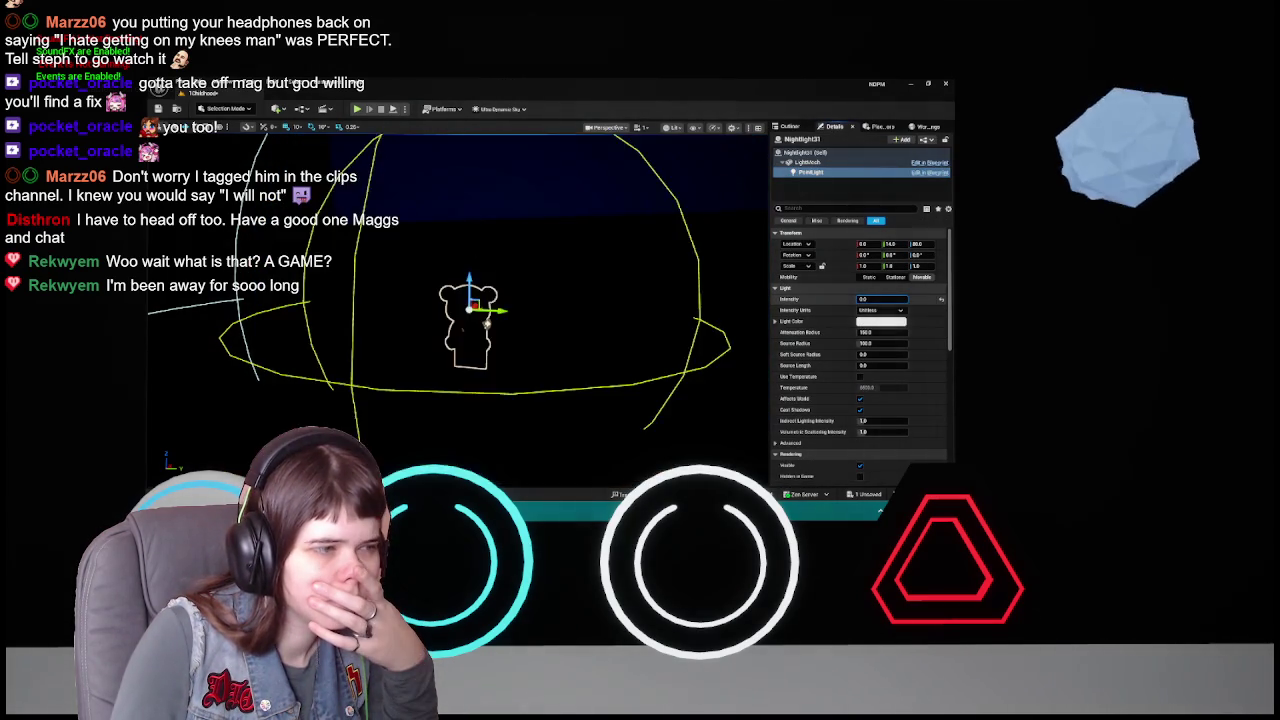
mouse_move(880, 299)
left_mouse_down()
mouse_move(930, 299)
mouse_move(882, 299)
left_mouse_up()
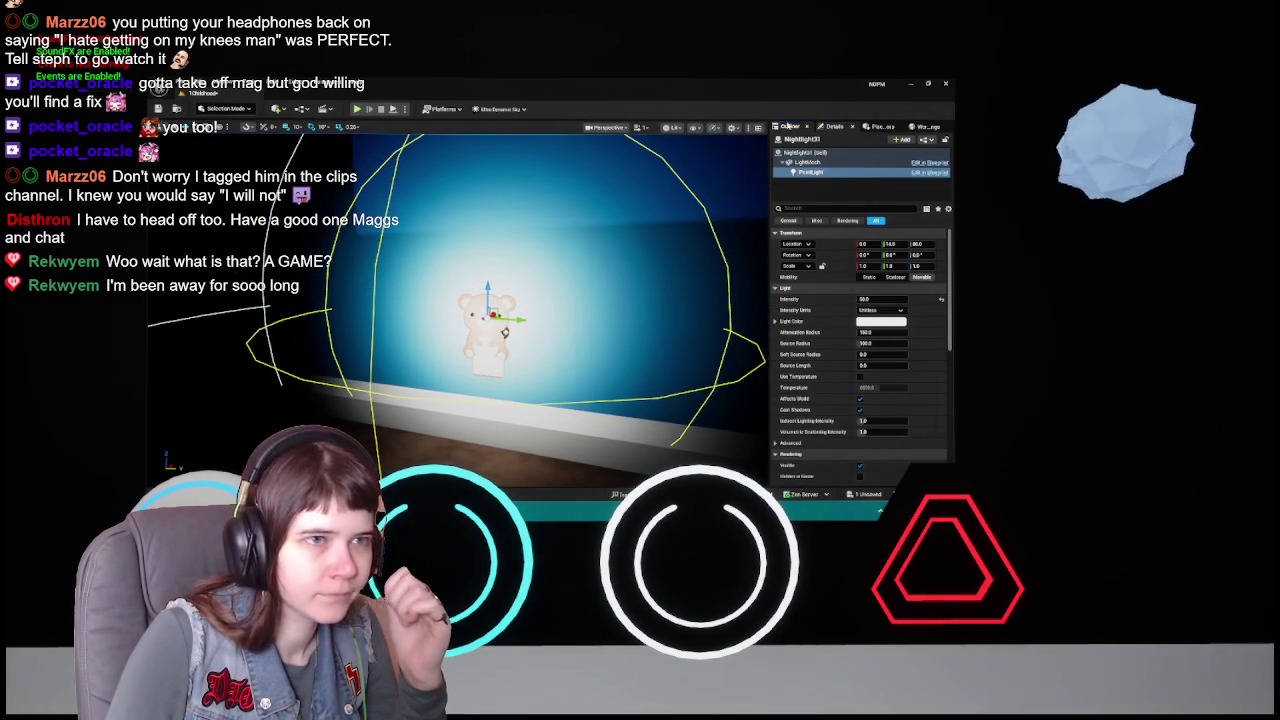
- Collapse the Props and Nightlights folders and reset the light's intensity to its default
left_click(790, 126)
scroll(828, 345, "down", 2)
scroll(828, 345, "down", 2)
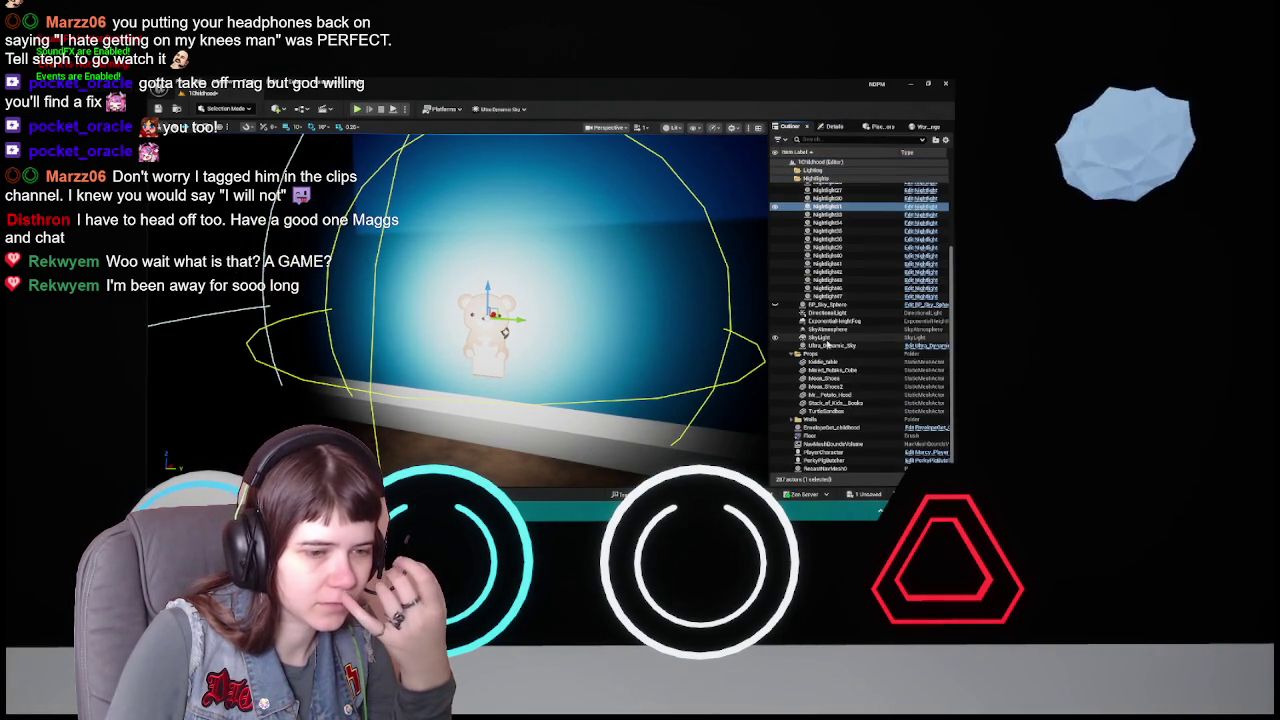
left_click(797, 353)
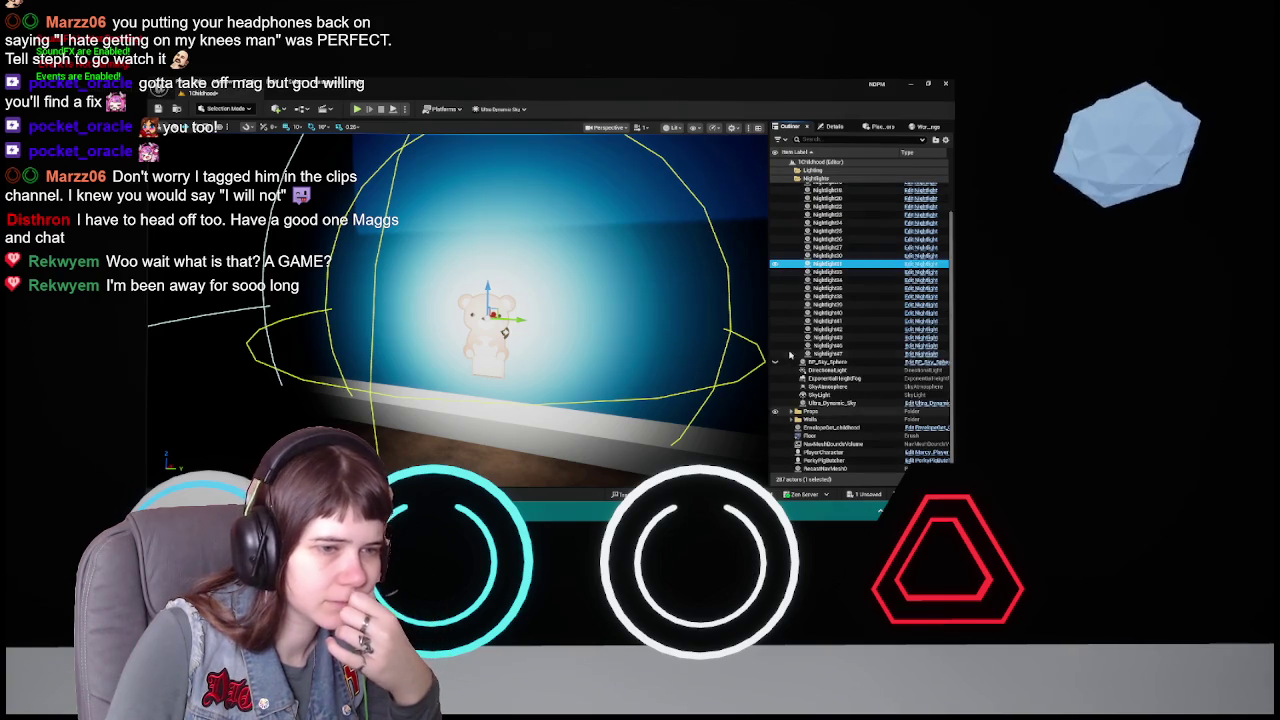
scroll(800, 355, "up", 3)
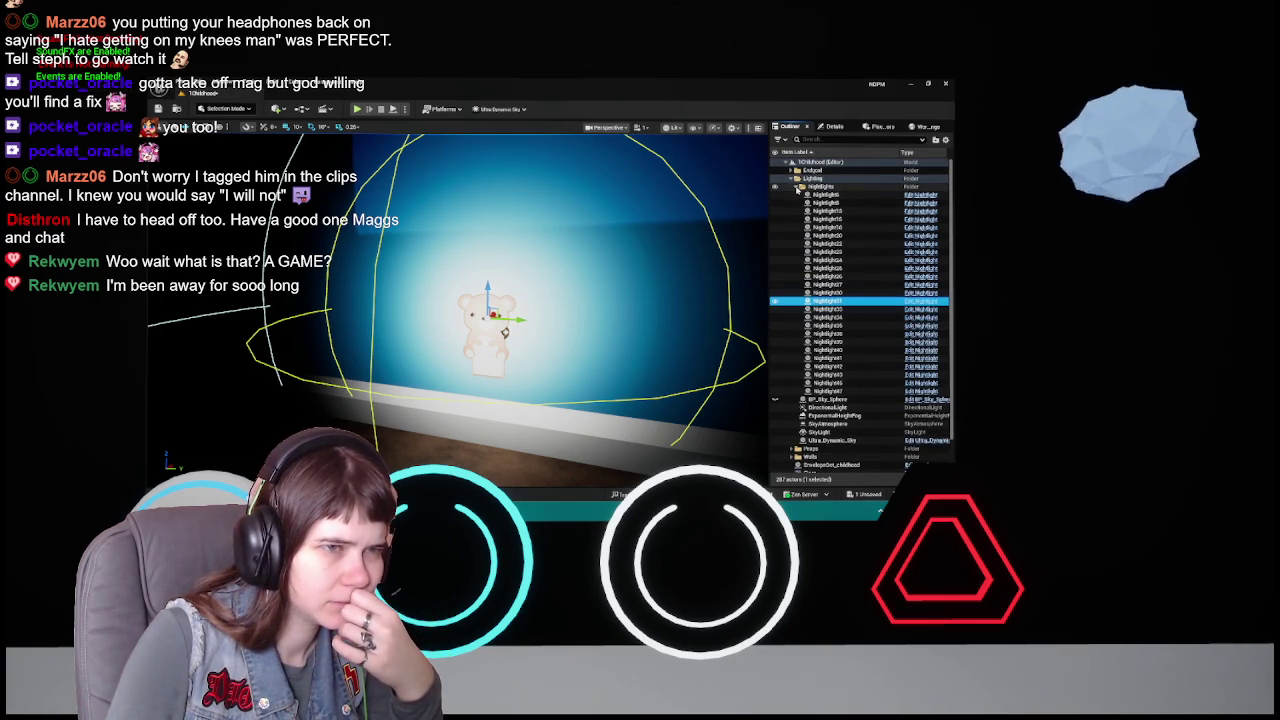
left_click(797, 187)
left_click(834, 126)
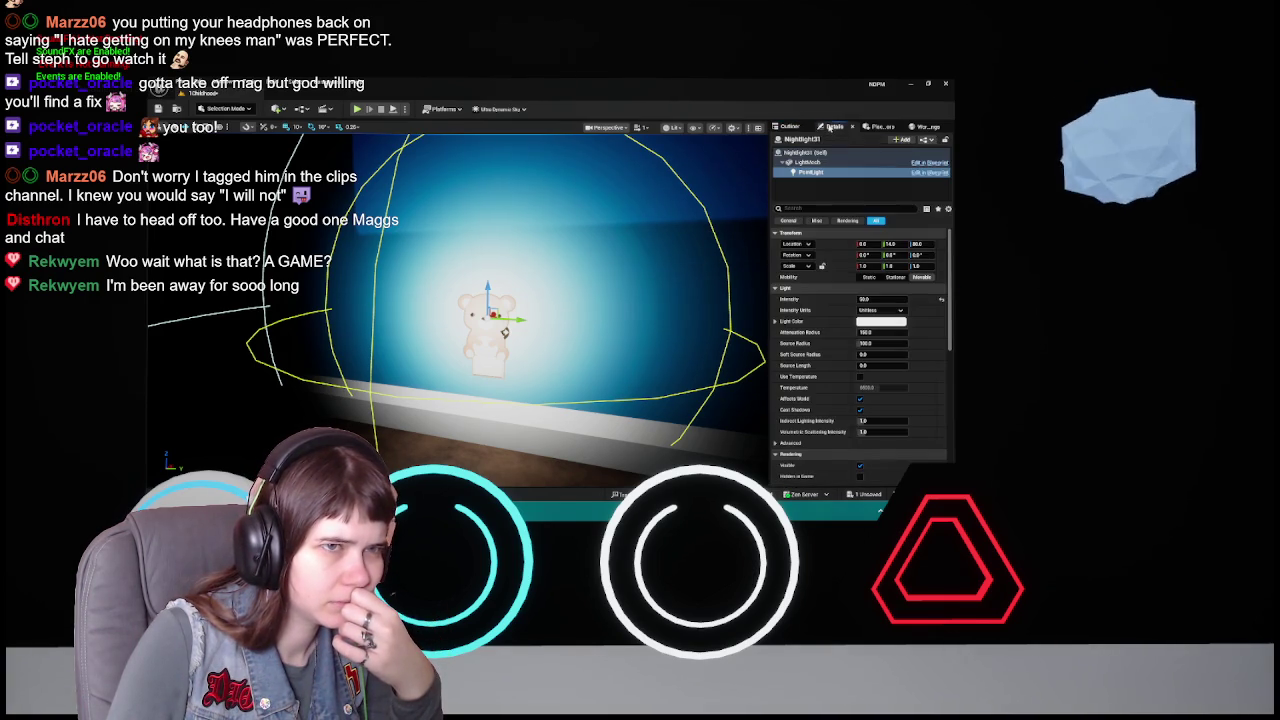
left_click(941, 300)
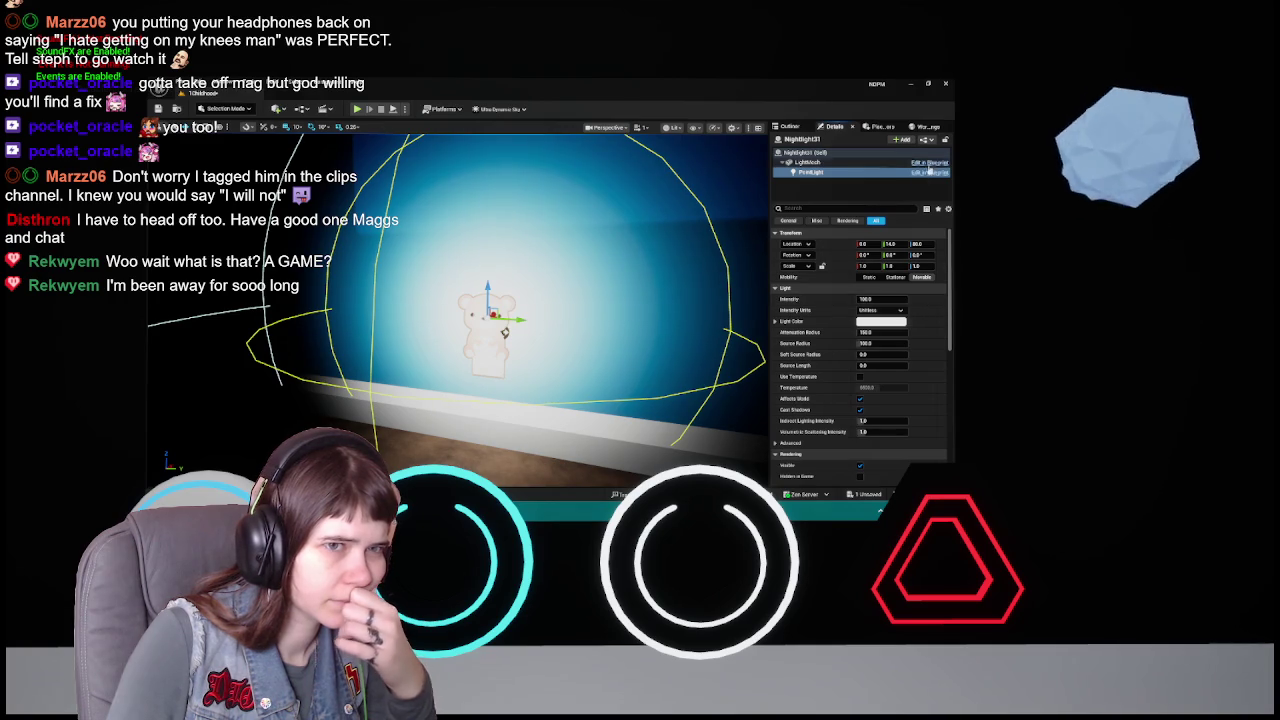
left_click(795, 127)
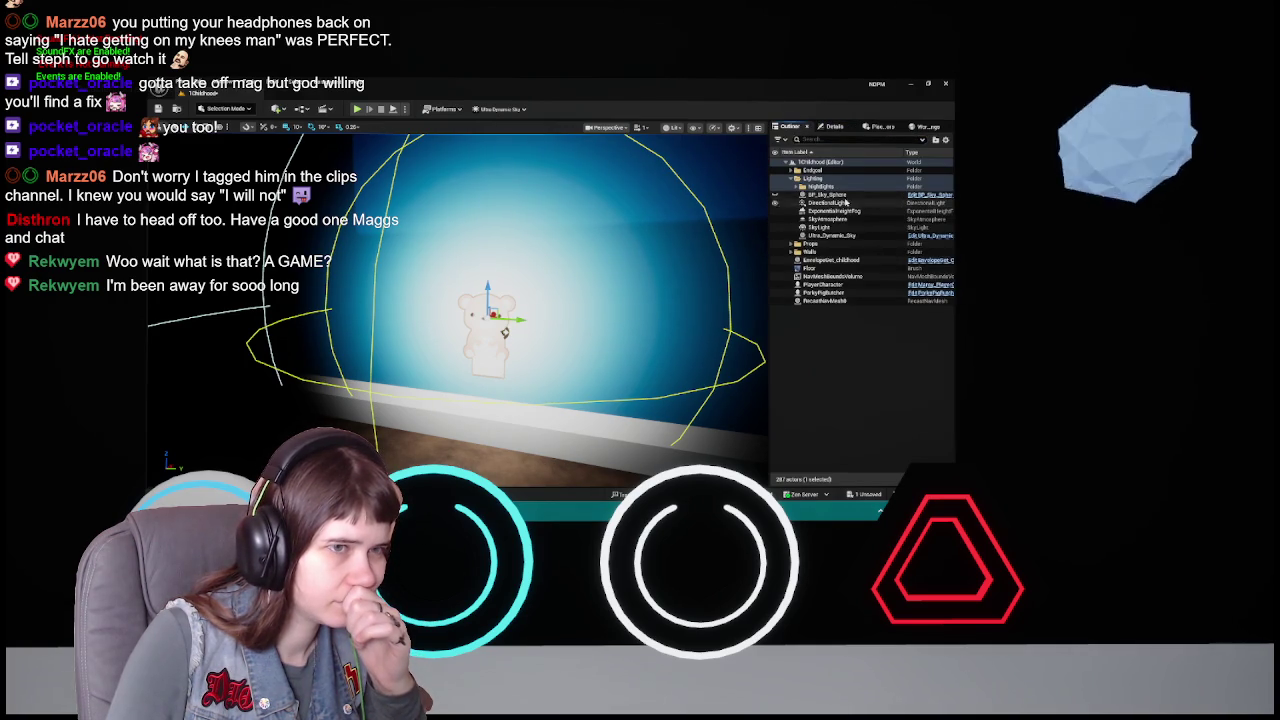
- Open the teddy bear Nightlight's blueprint with Ctrl+E to view its EventGraph
left_click(477, 327)
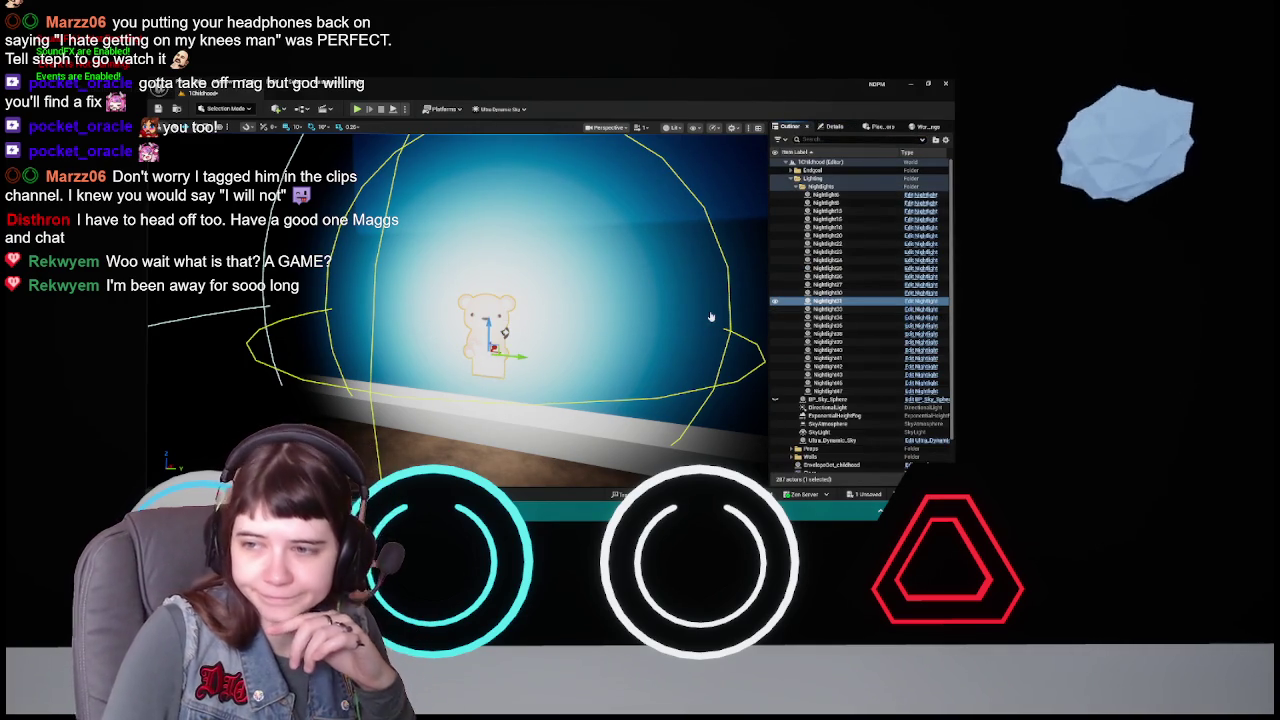
key("ctrl+e")
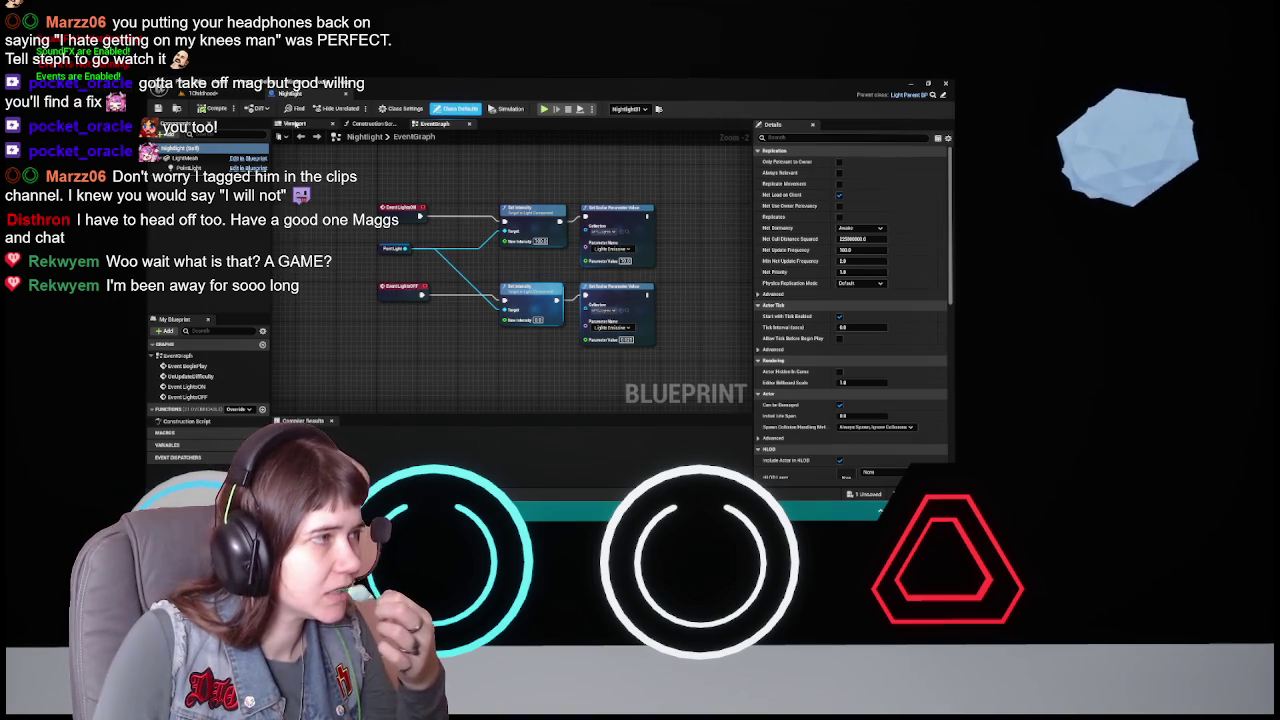
- Set the Nightlight blueprint's PointLight Intensity to 50 in the Viewport and compile the blueprint
left_click(296, 124)
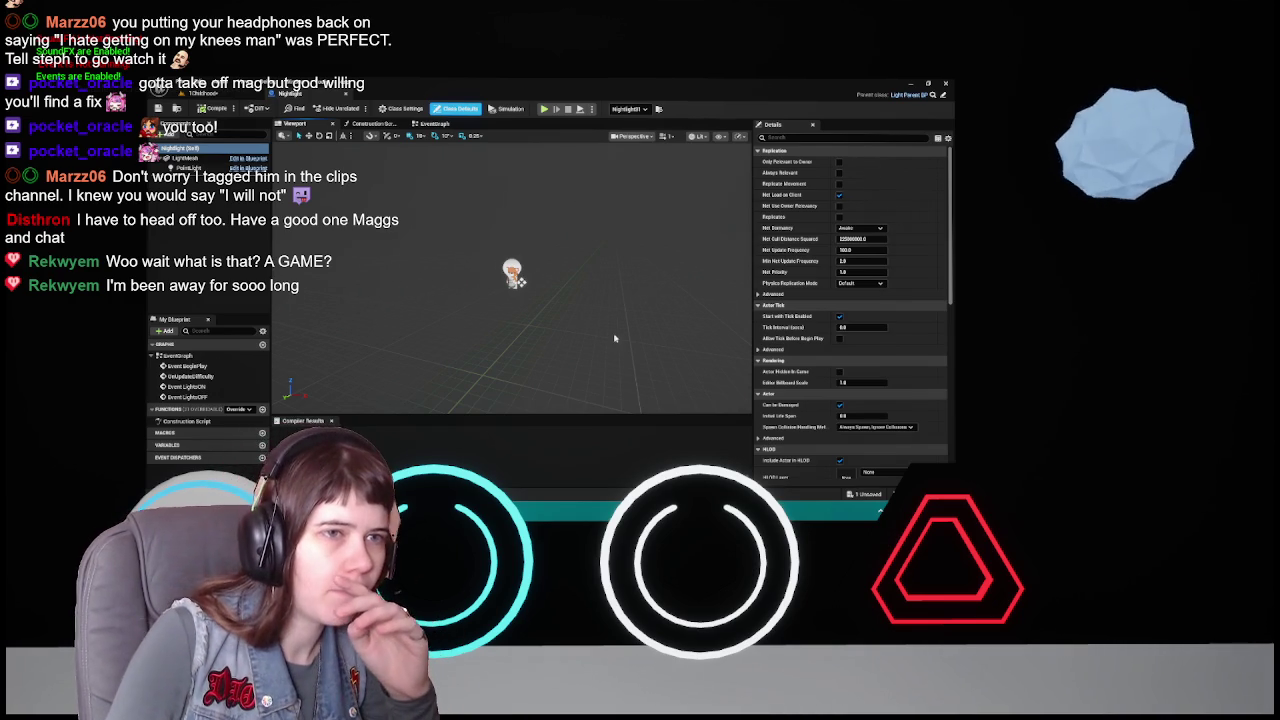
left_click(185, 167)
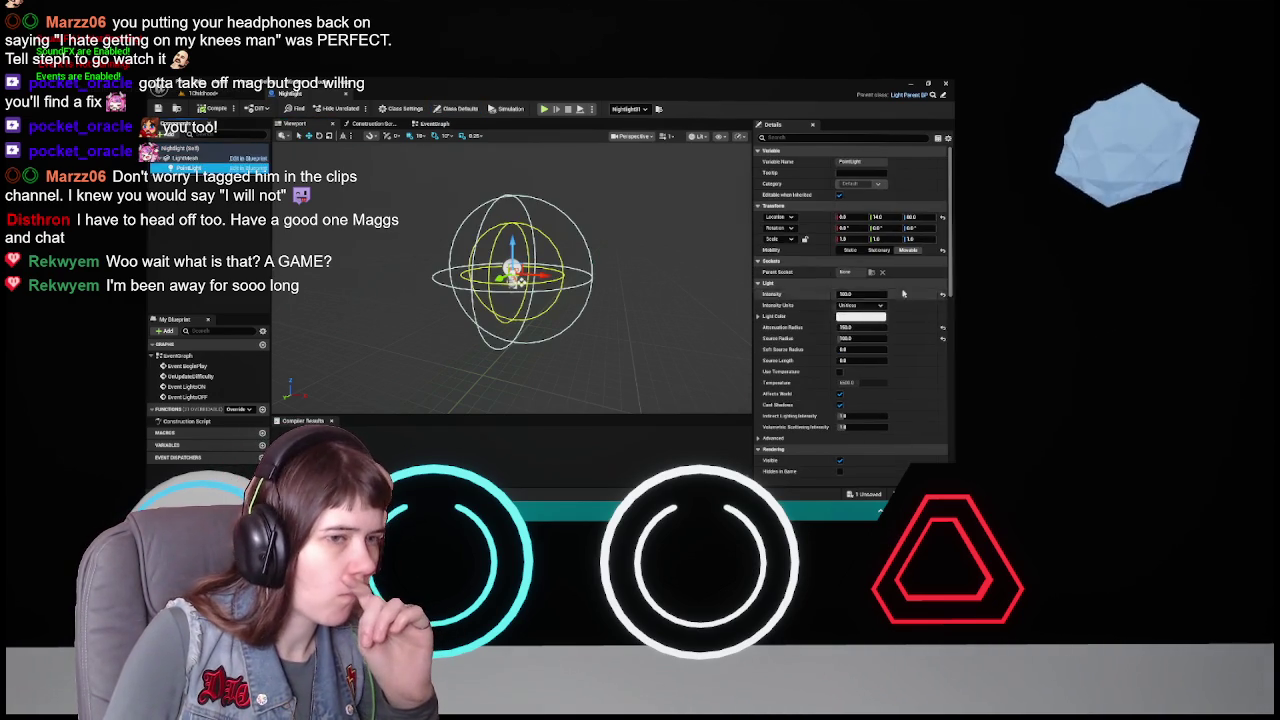
left_click(866, 294)
type("50")
key("Return")
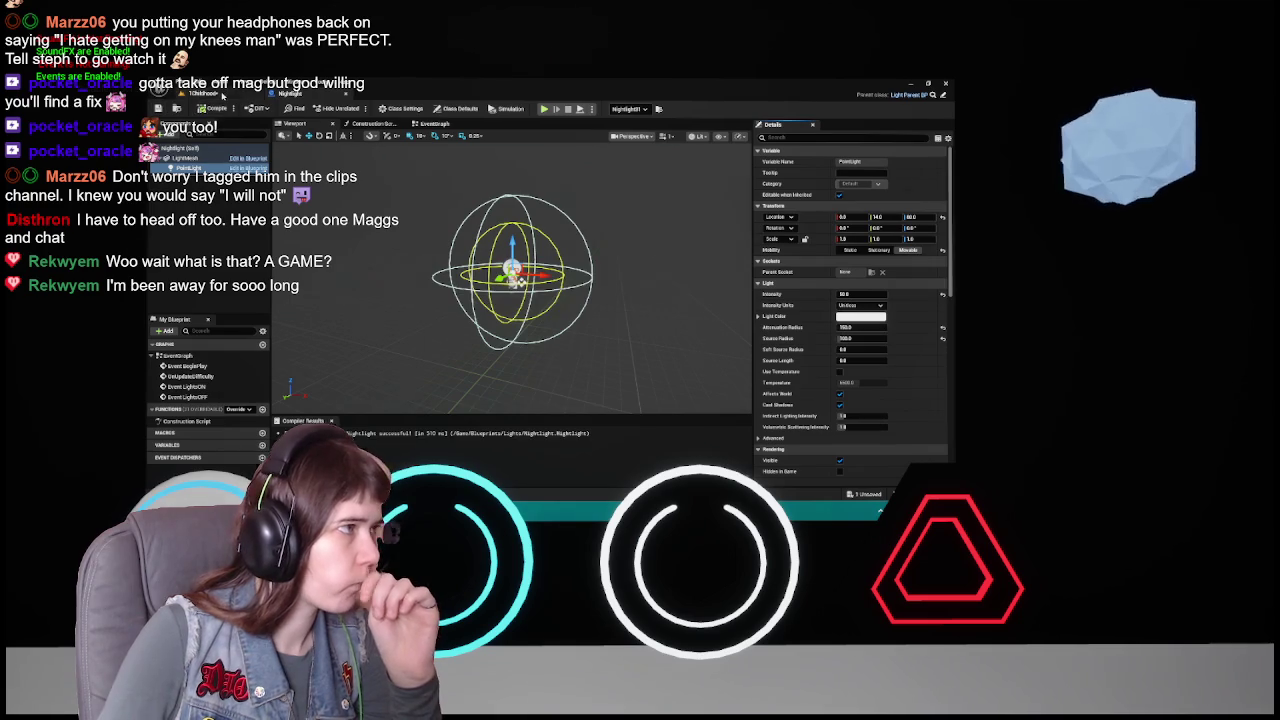
left_click(222, 93)
left_click(833, 127)
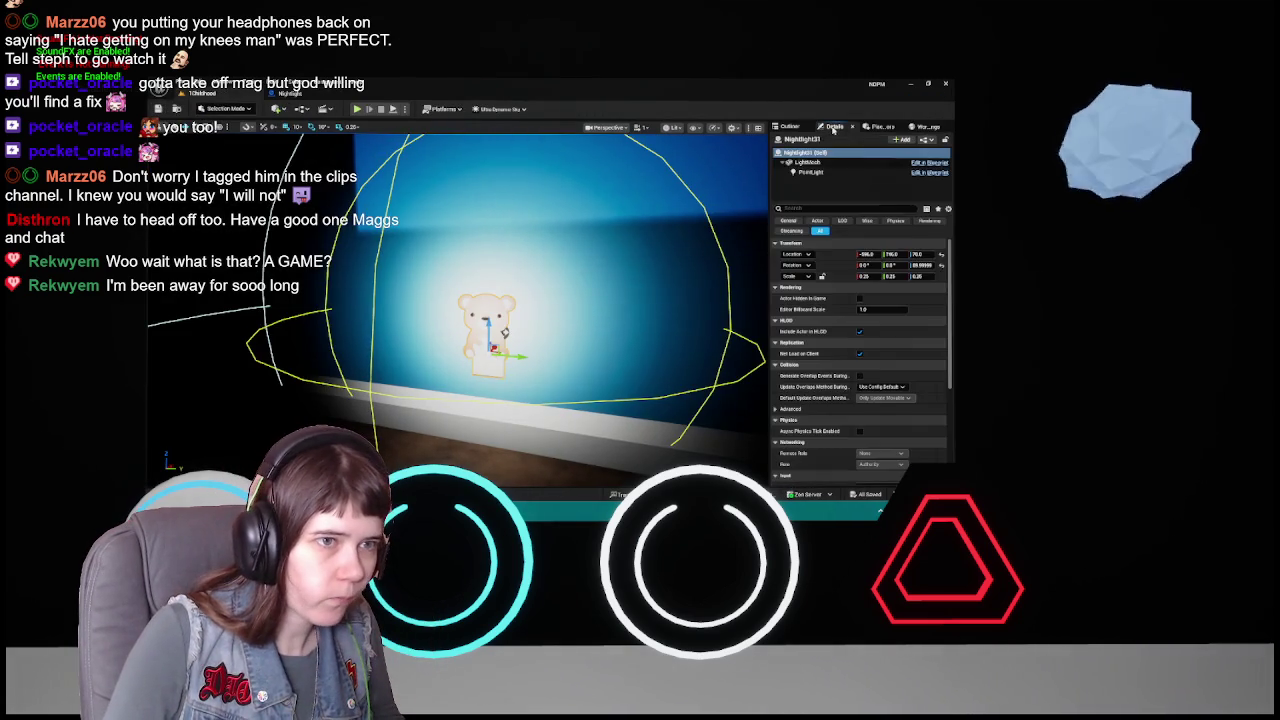
left_click(791, 127)
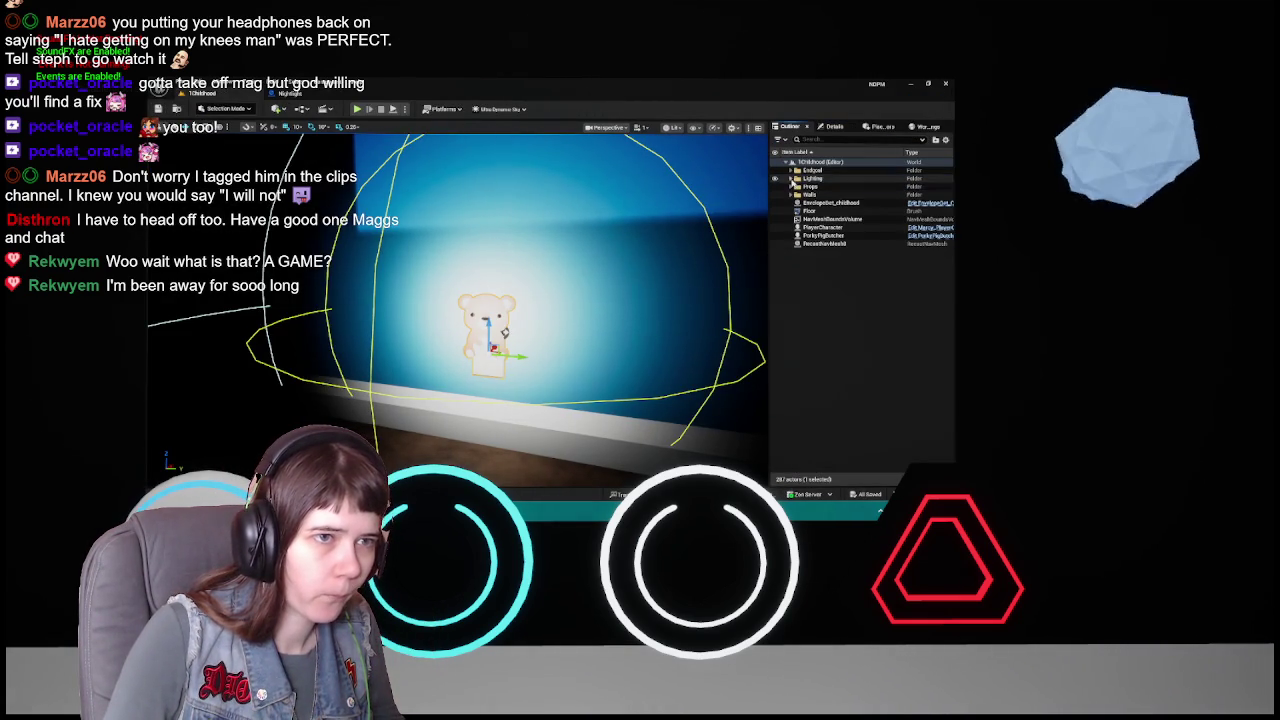
left_click(833, 127)
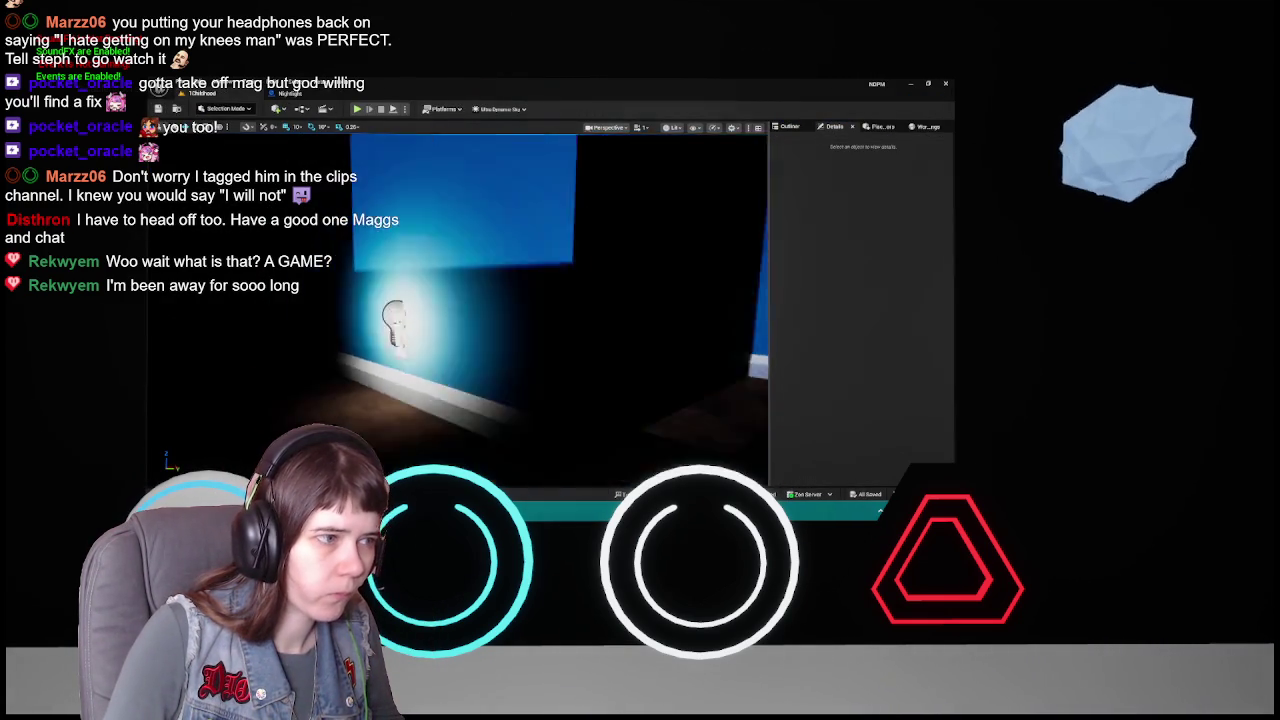
key("w")
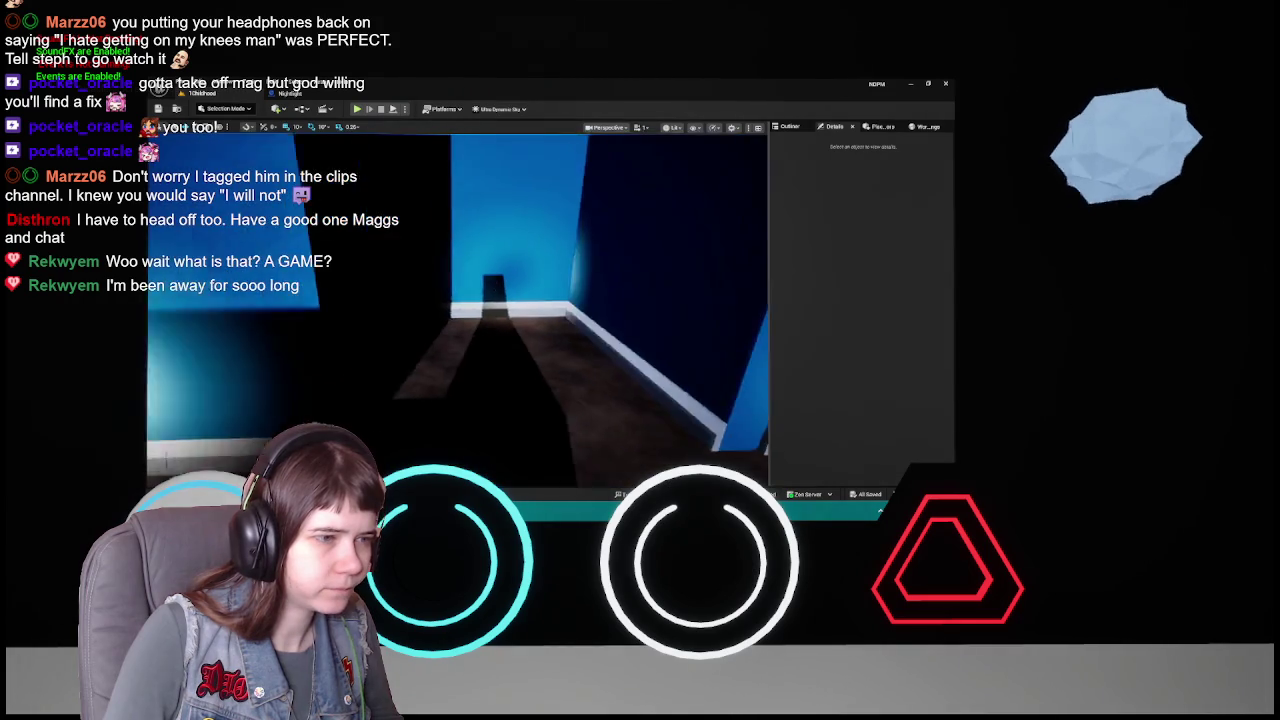
key("e")
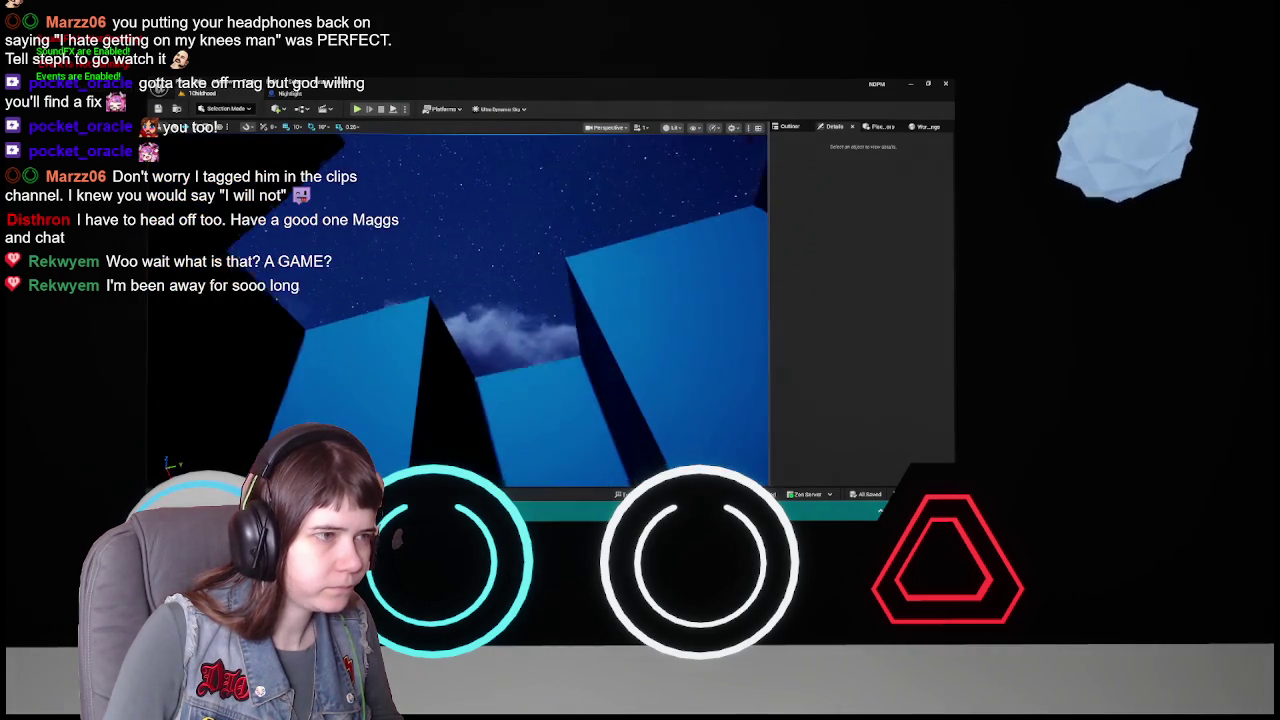
key("q")
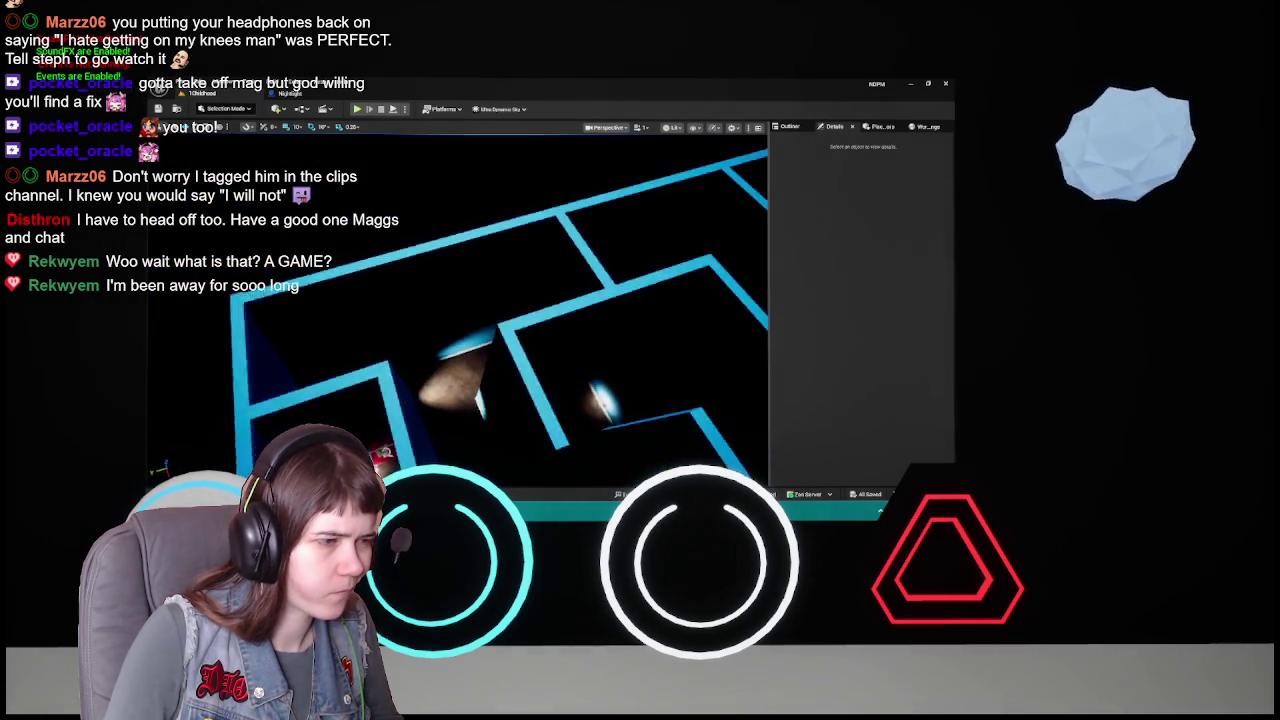
key("w")
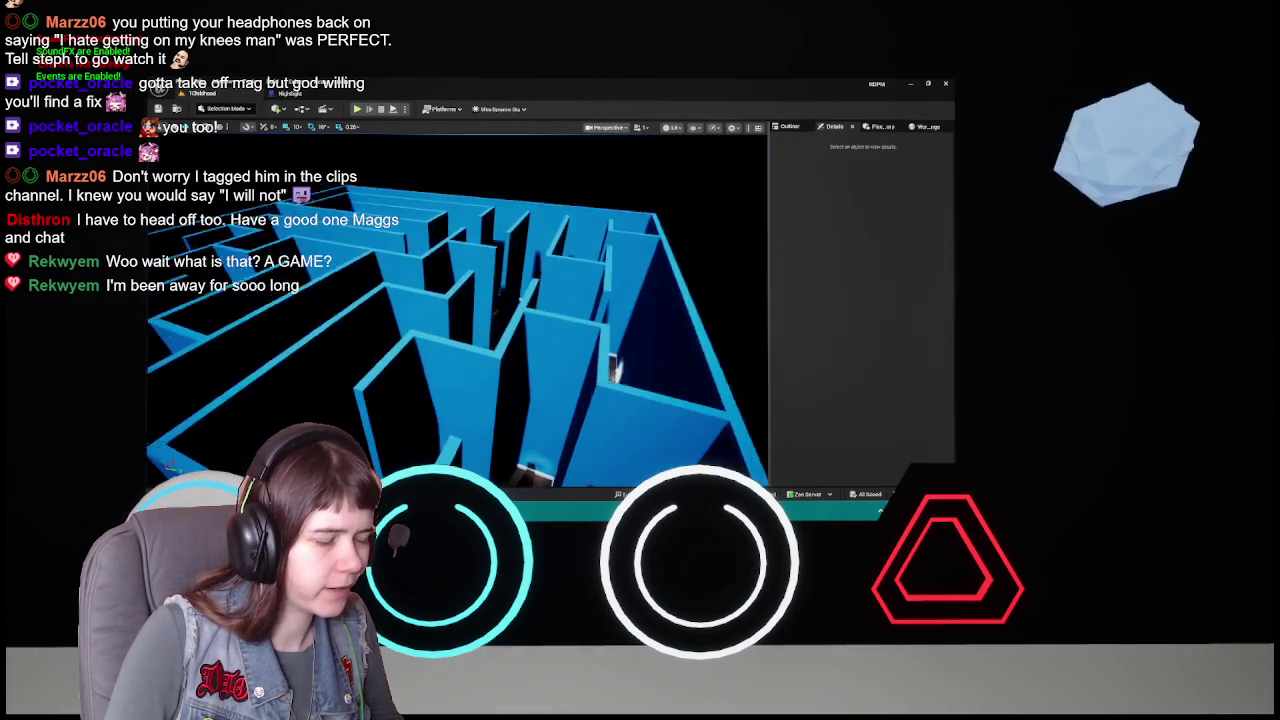
key("a")
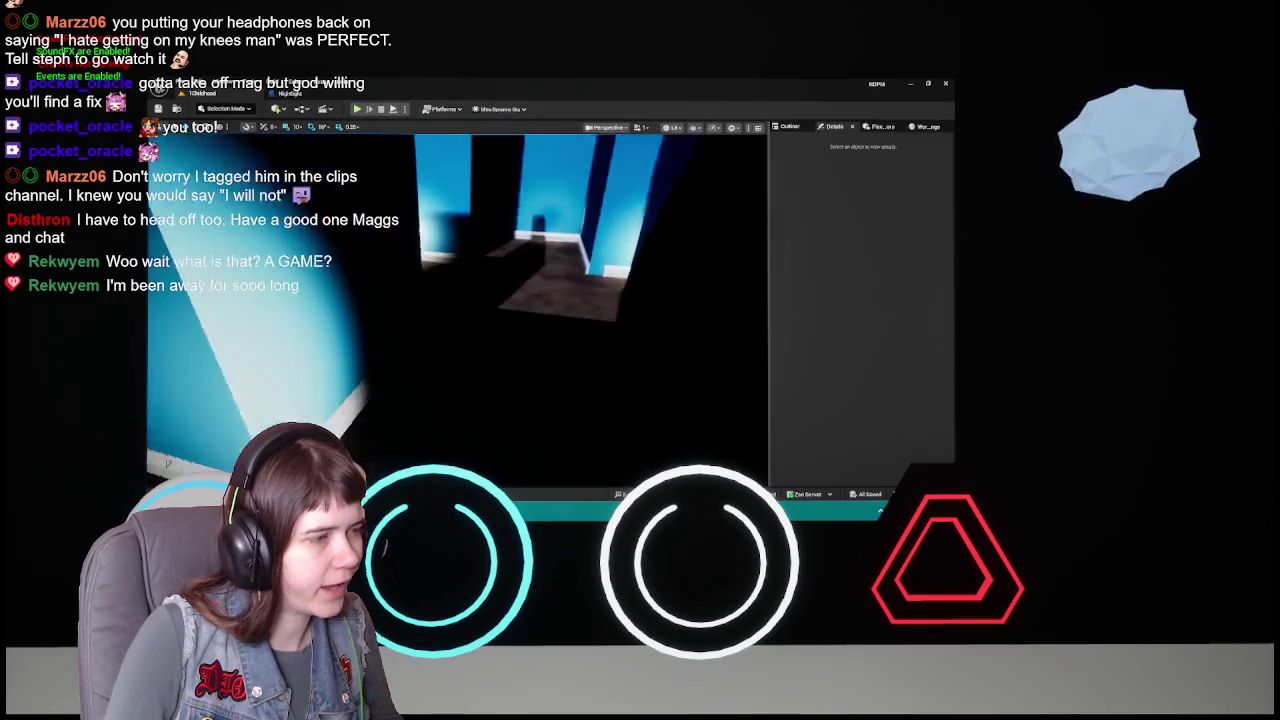
key("w")
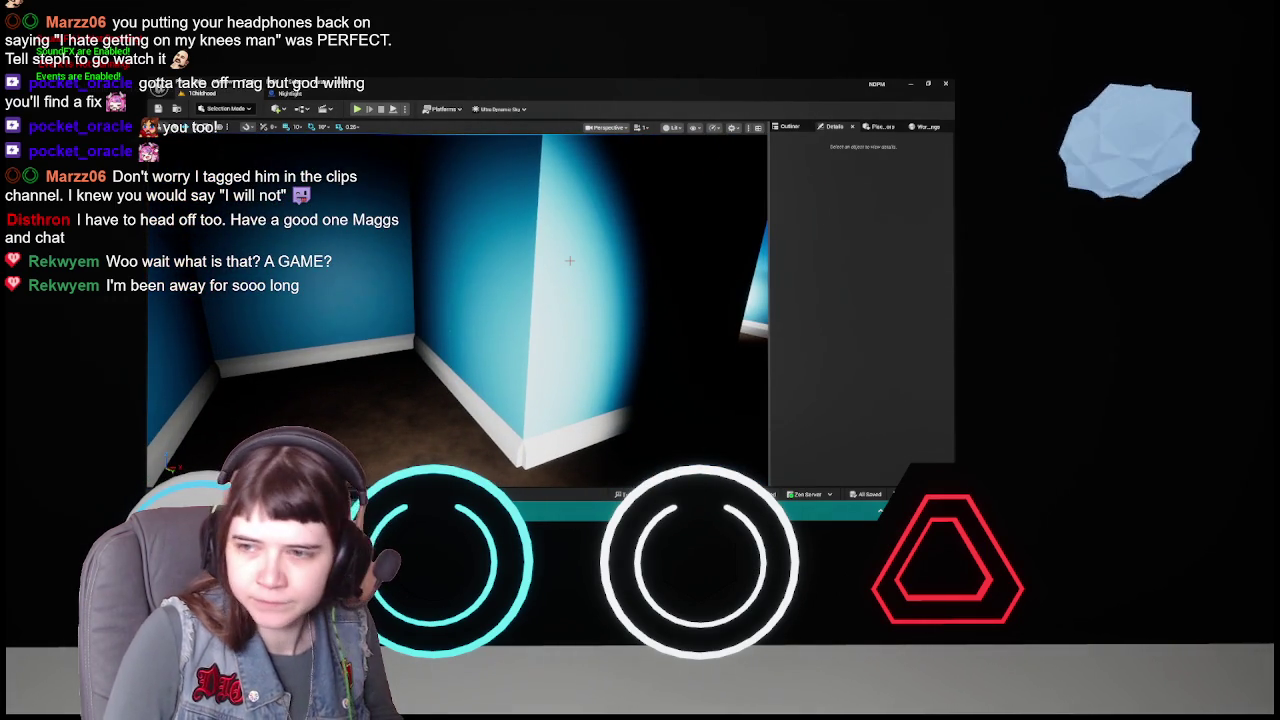
key("w")
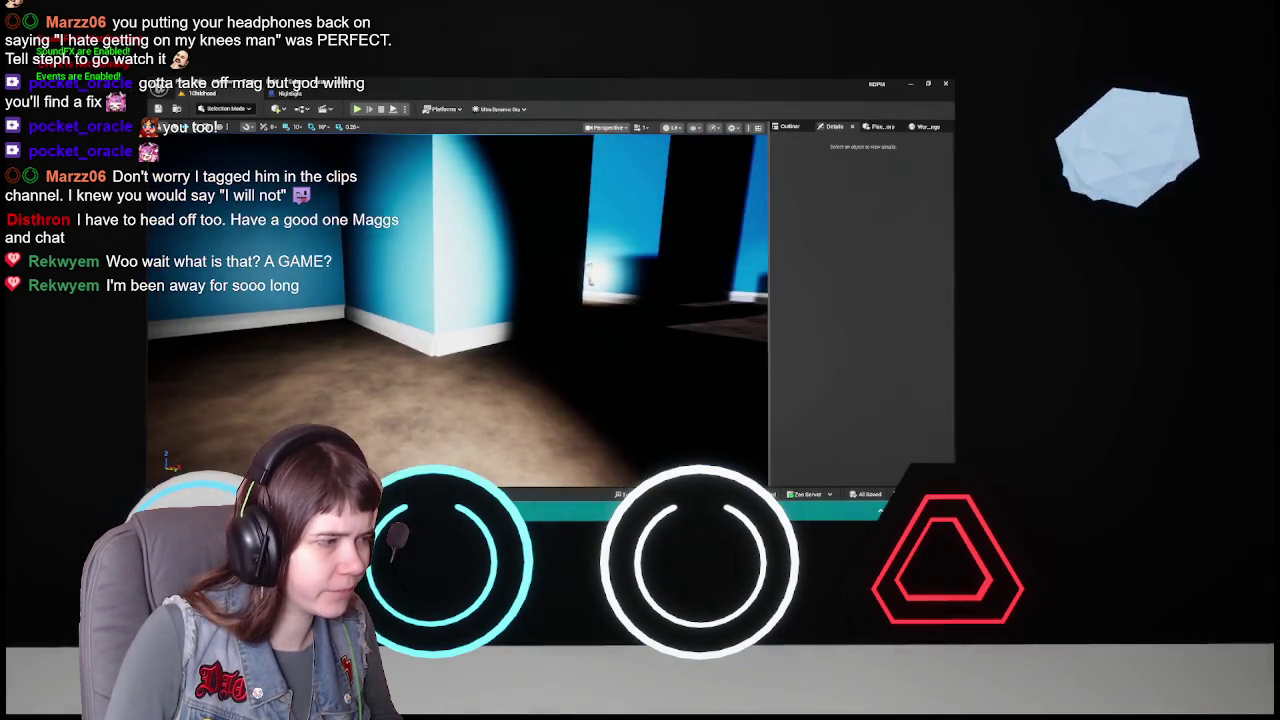
key("w")
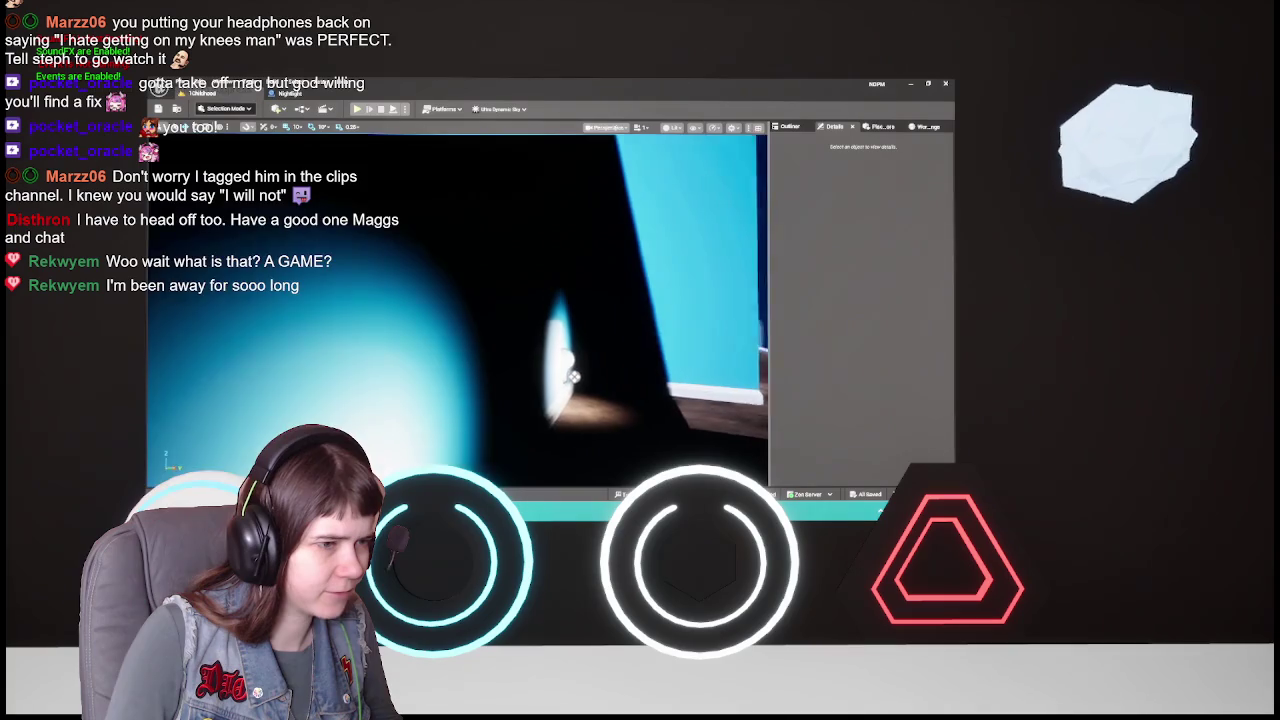
key("w")
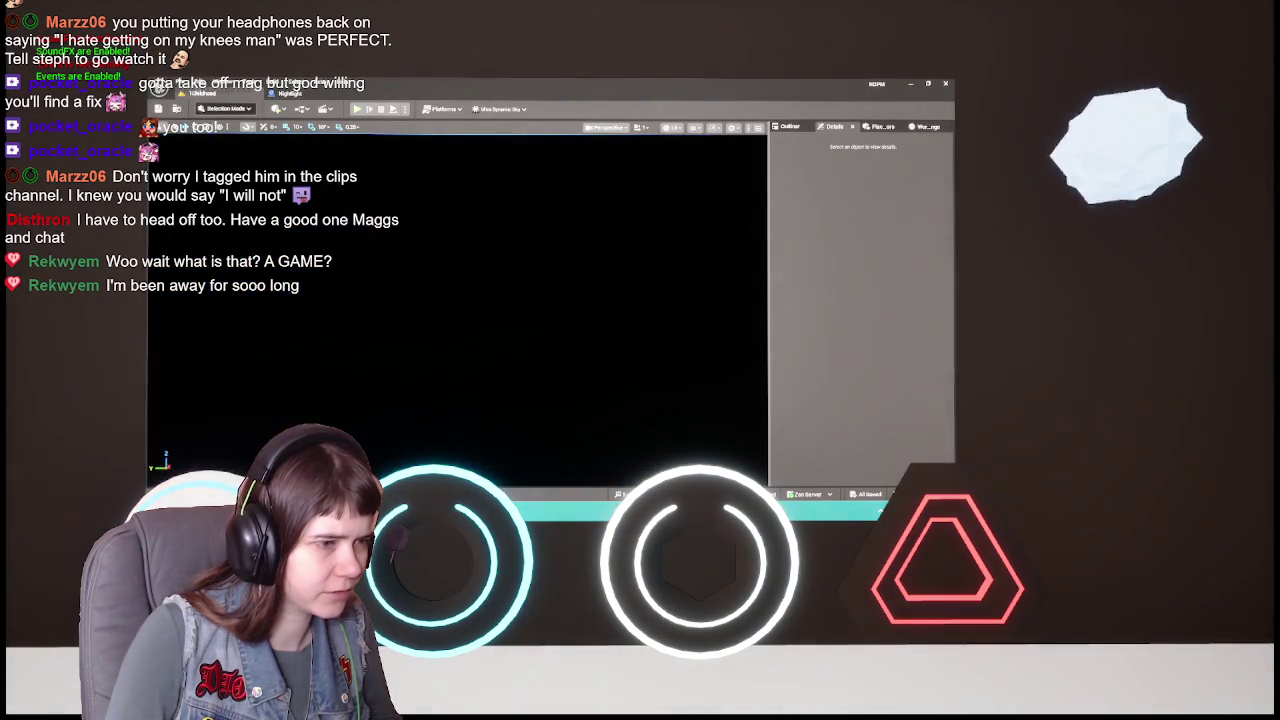
key("w")
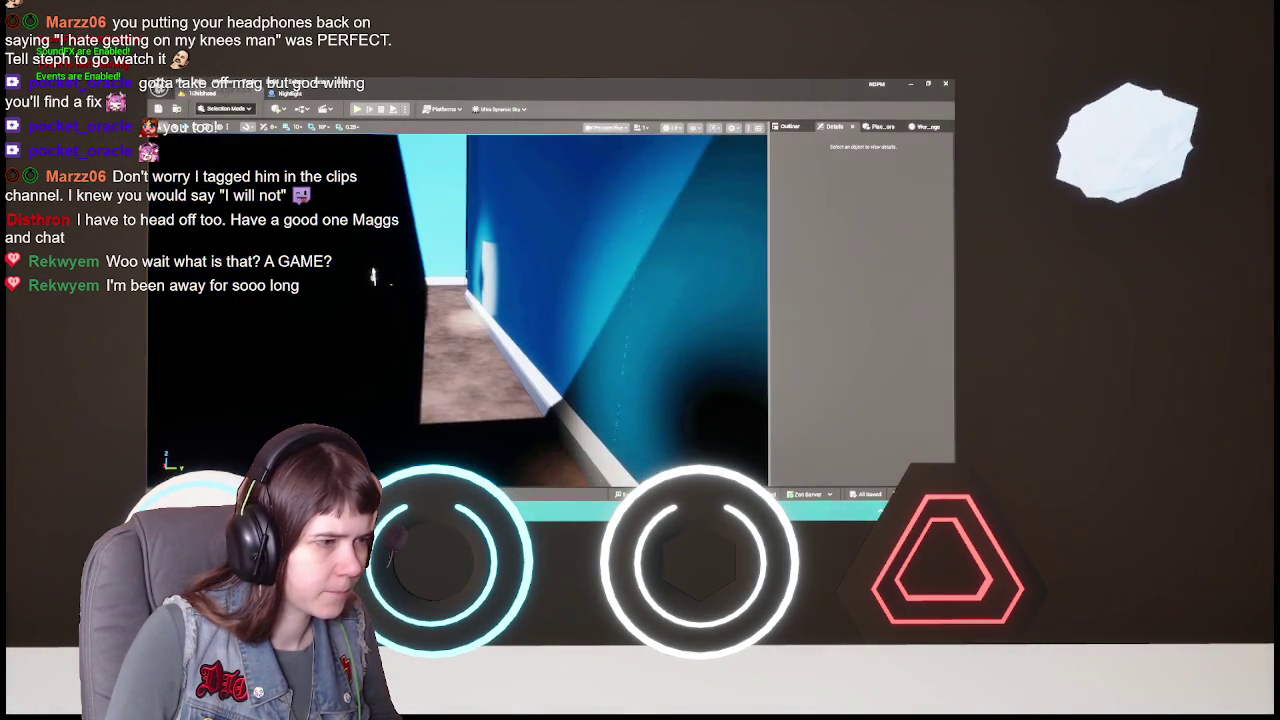
key("w")
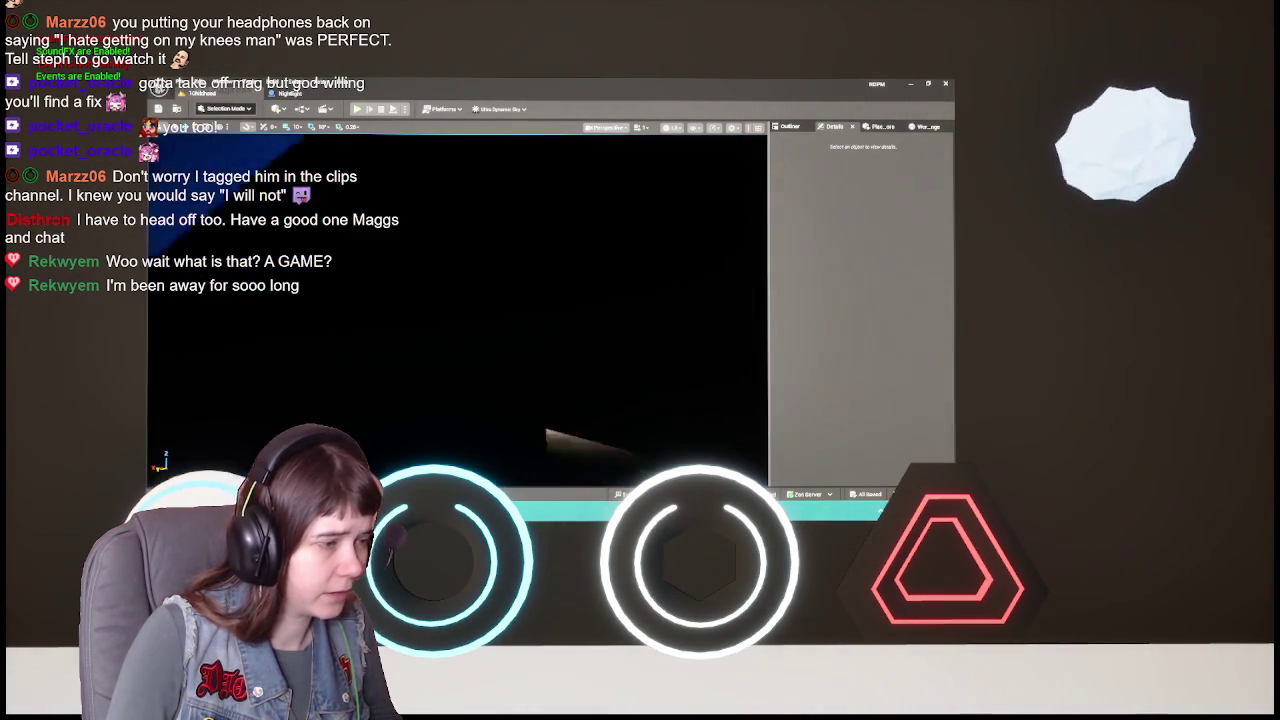
key("s")
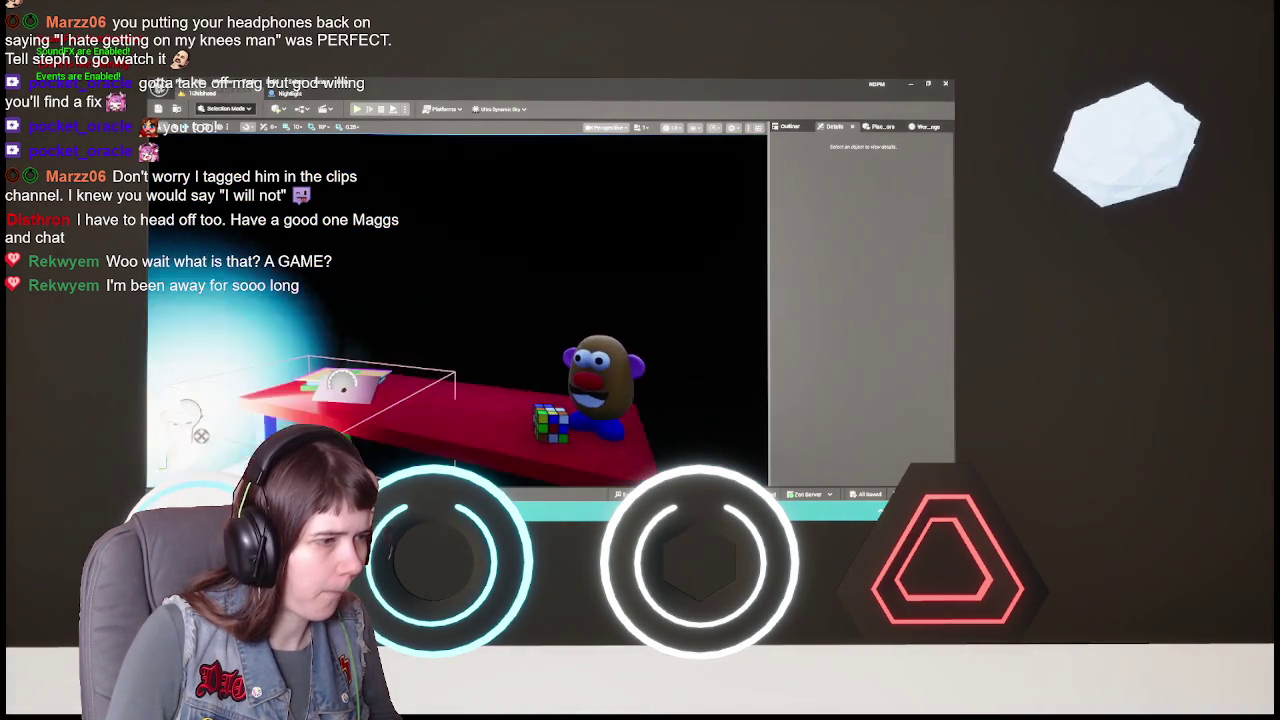
key("s")
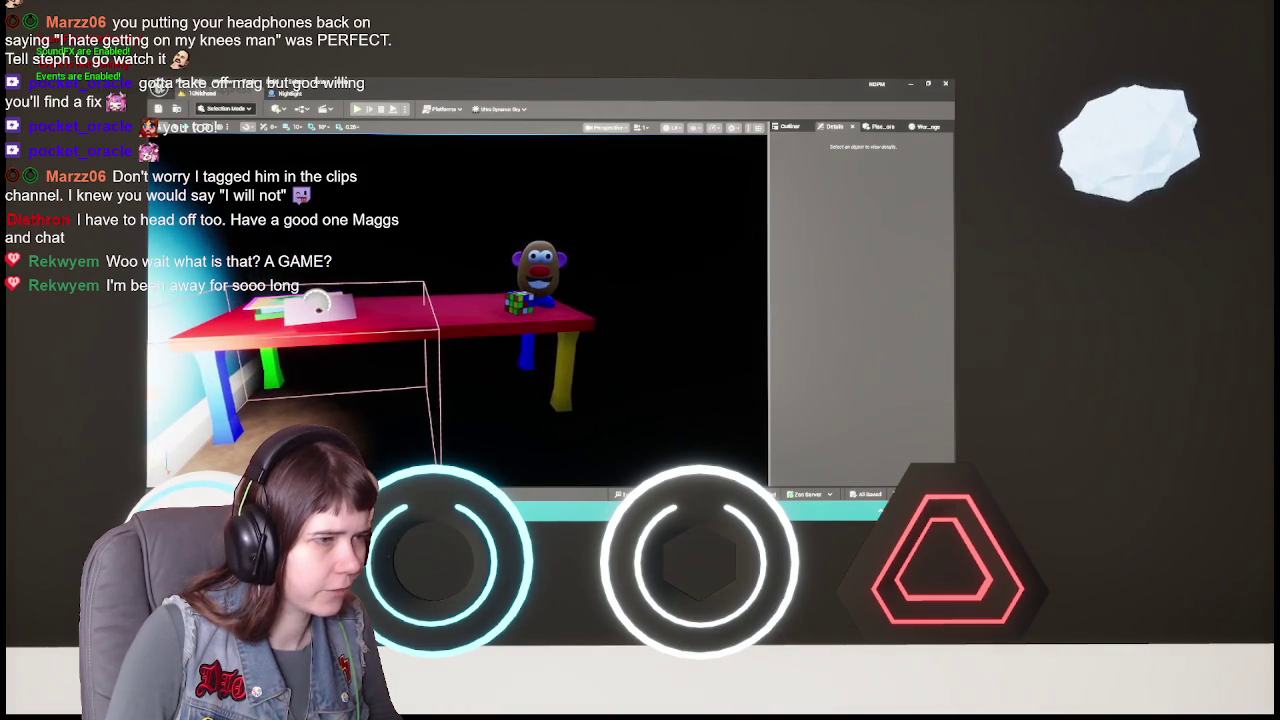
key("w")
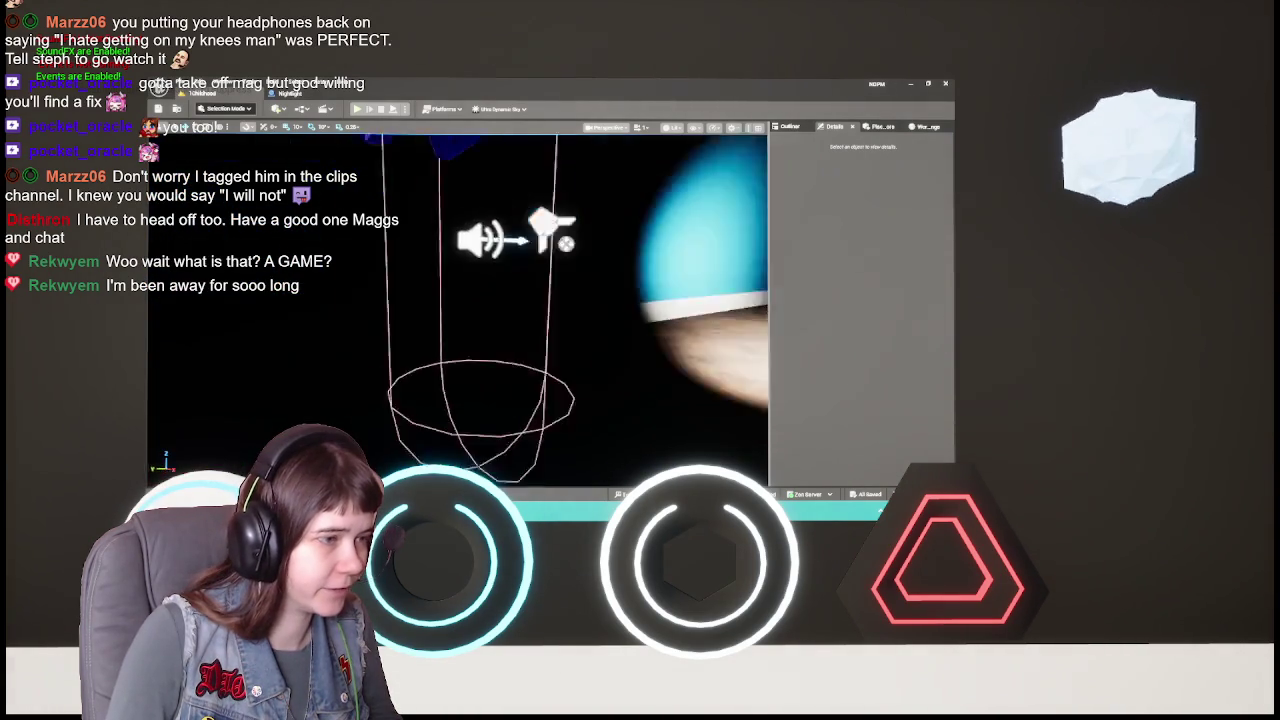
key("w")
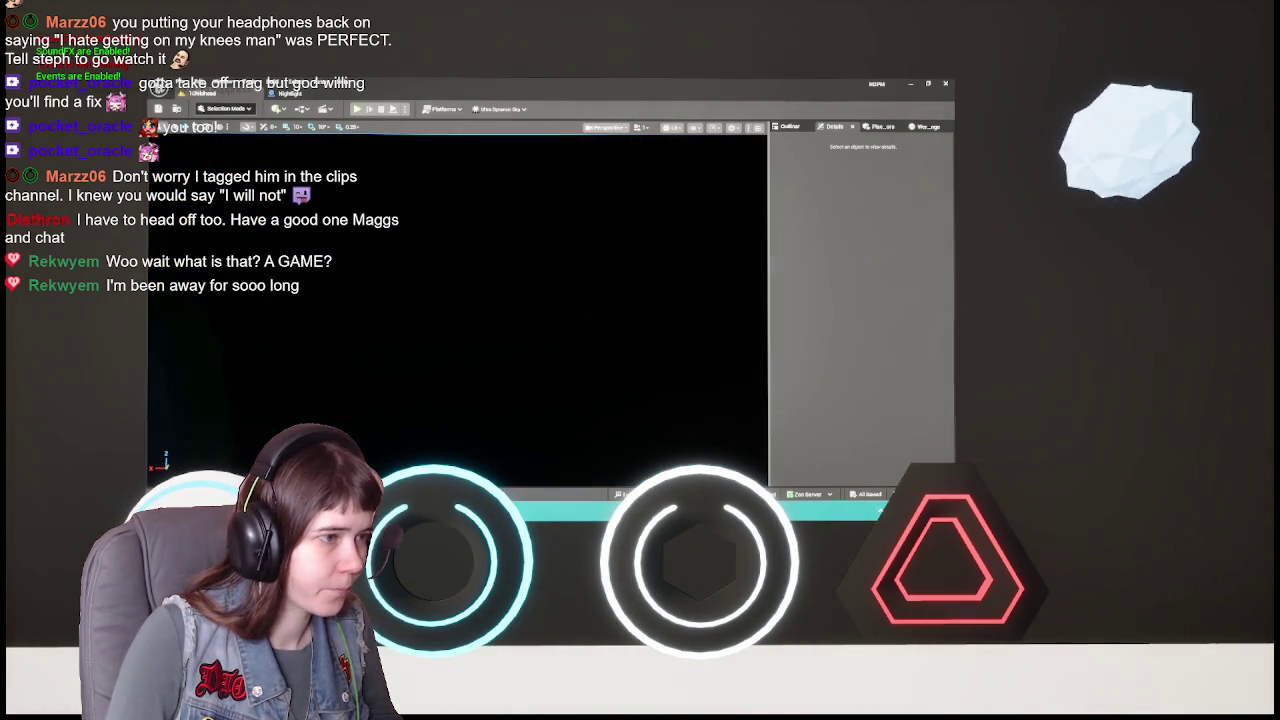
key("s")
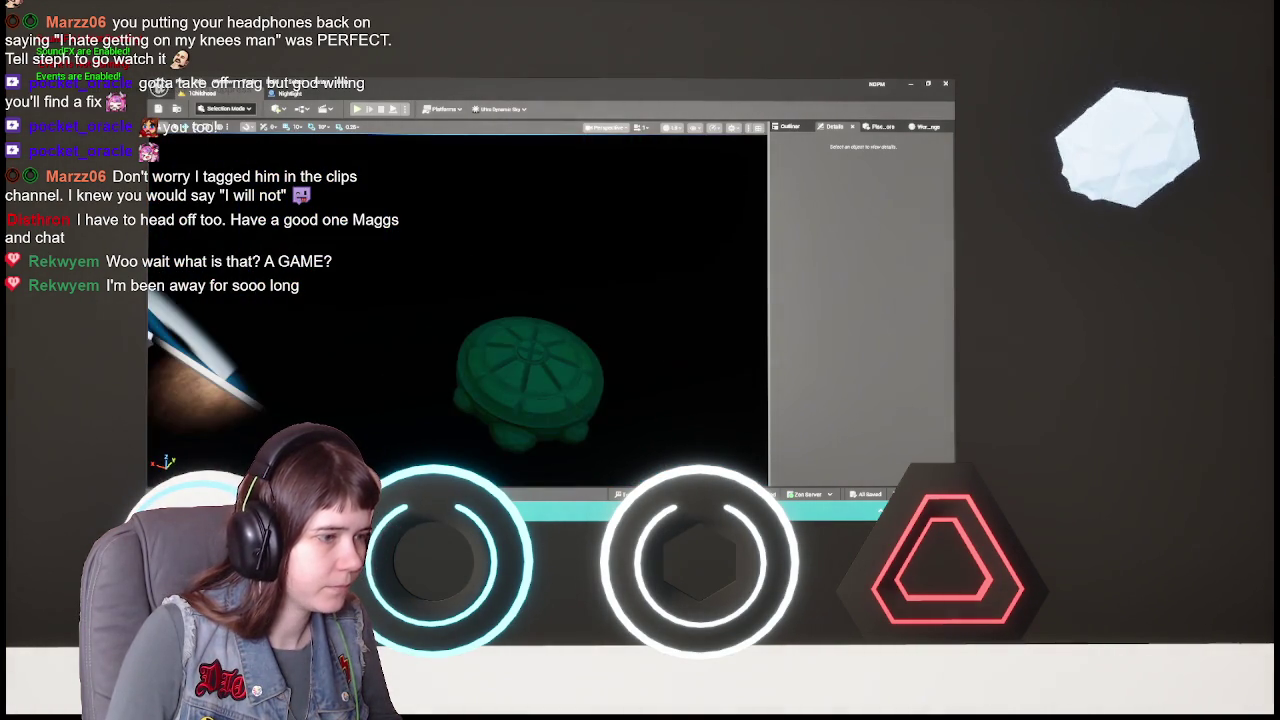
key("a")
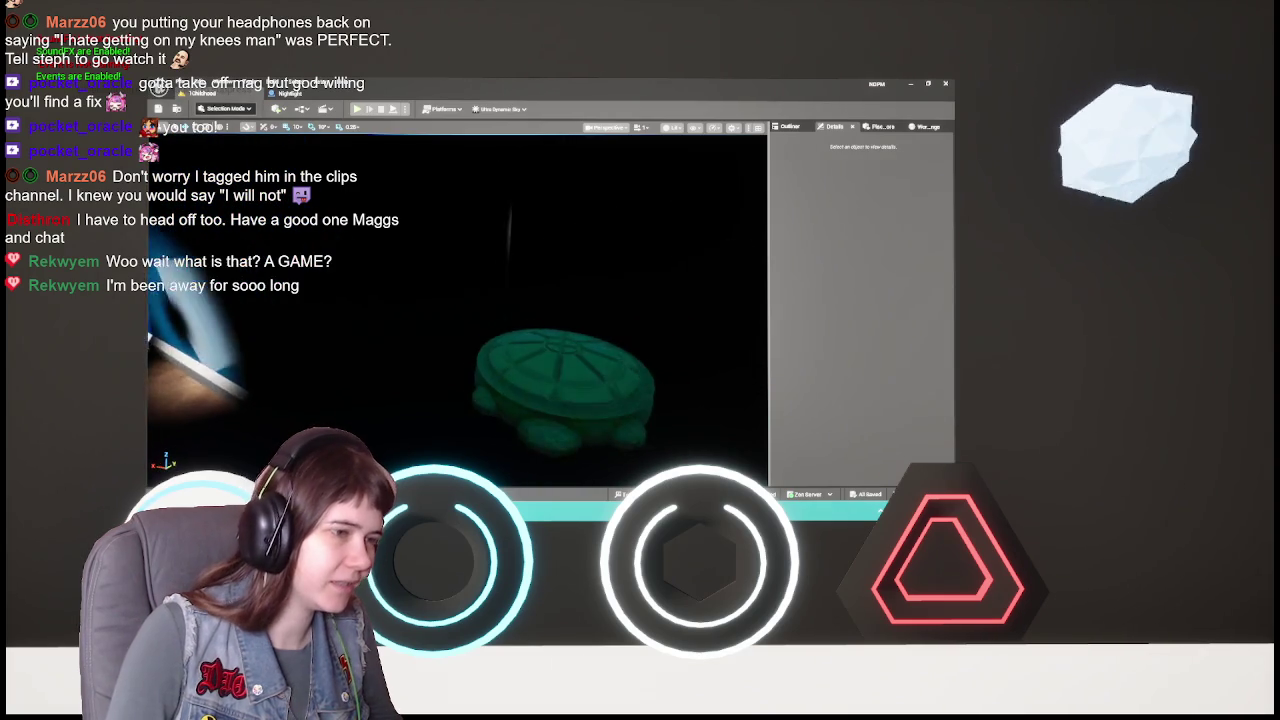
key("d")
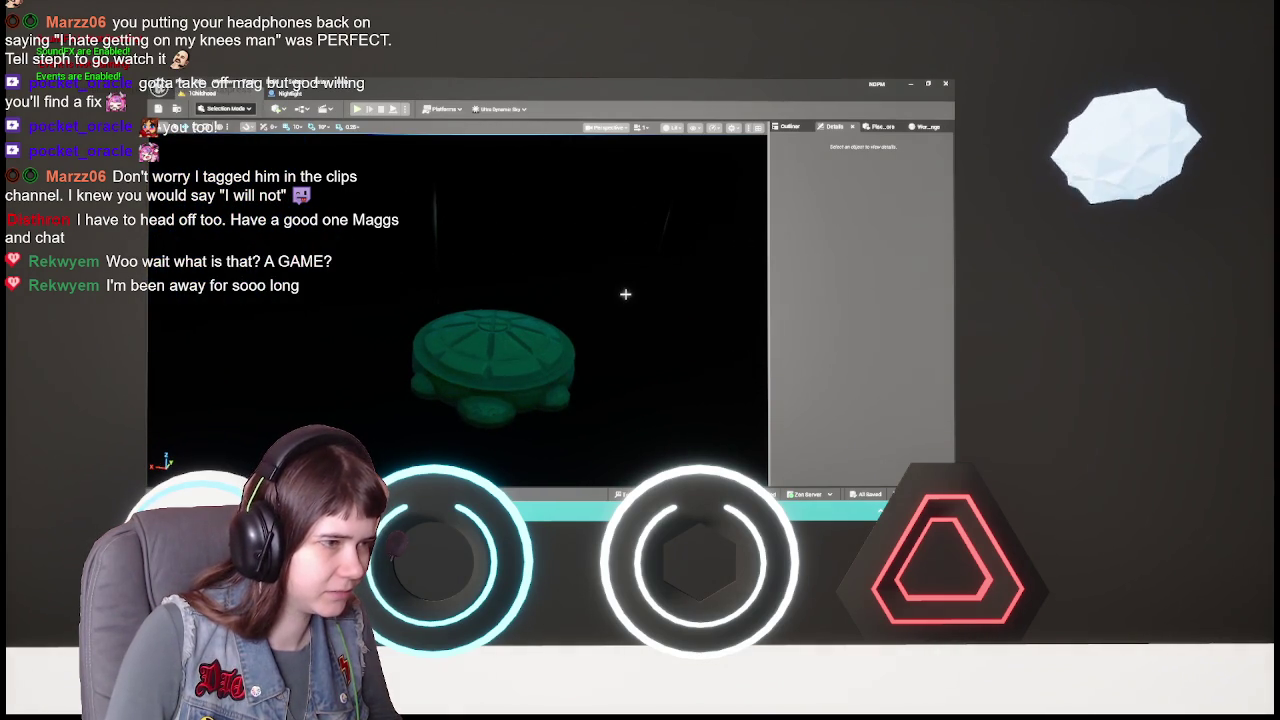
mouse_move(607, 259)
left_mouse_down()
mouse_move(410, 262)
mouse_move(639, 289)
left_mouse_up()
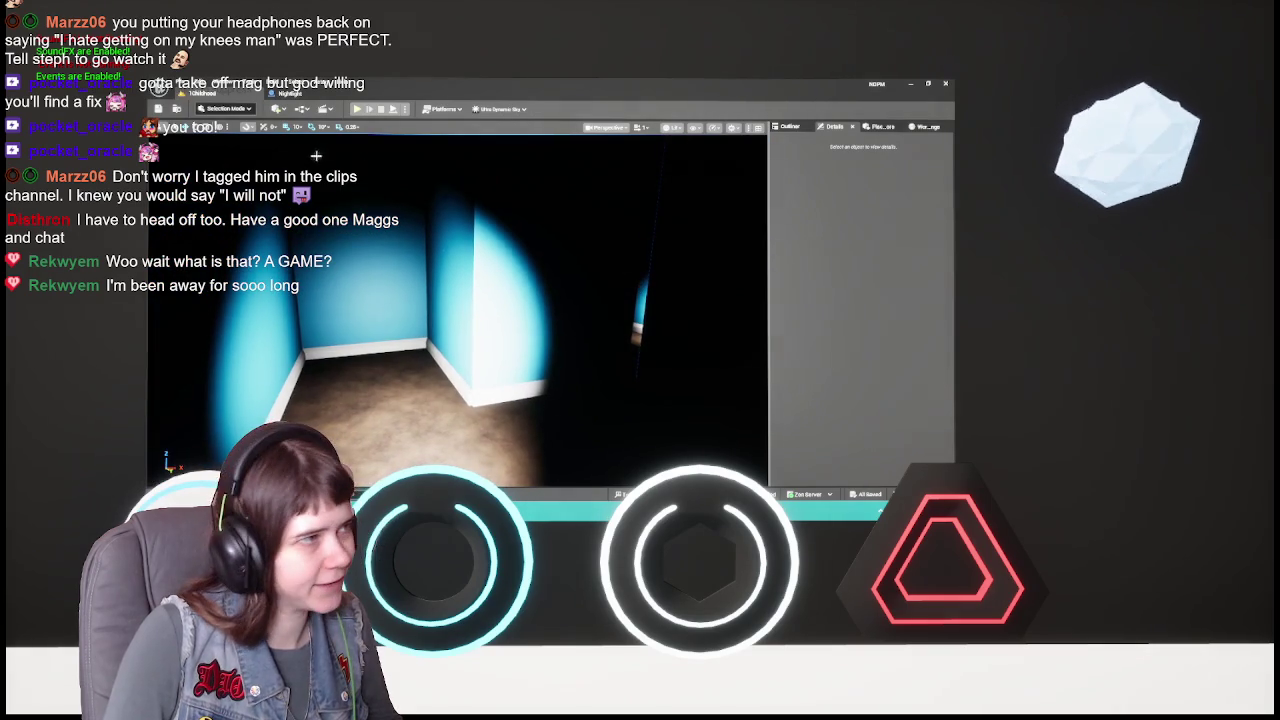
- Check the Nightlight blueprint, go back to the blue-lit room in the level, and run Build All Levels
left_click(300, 94)
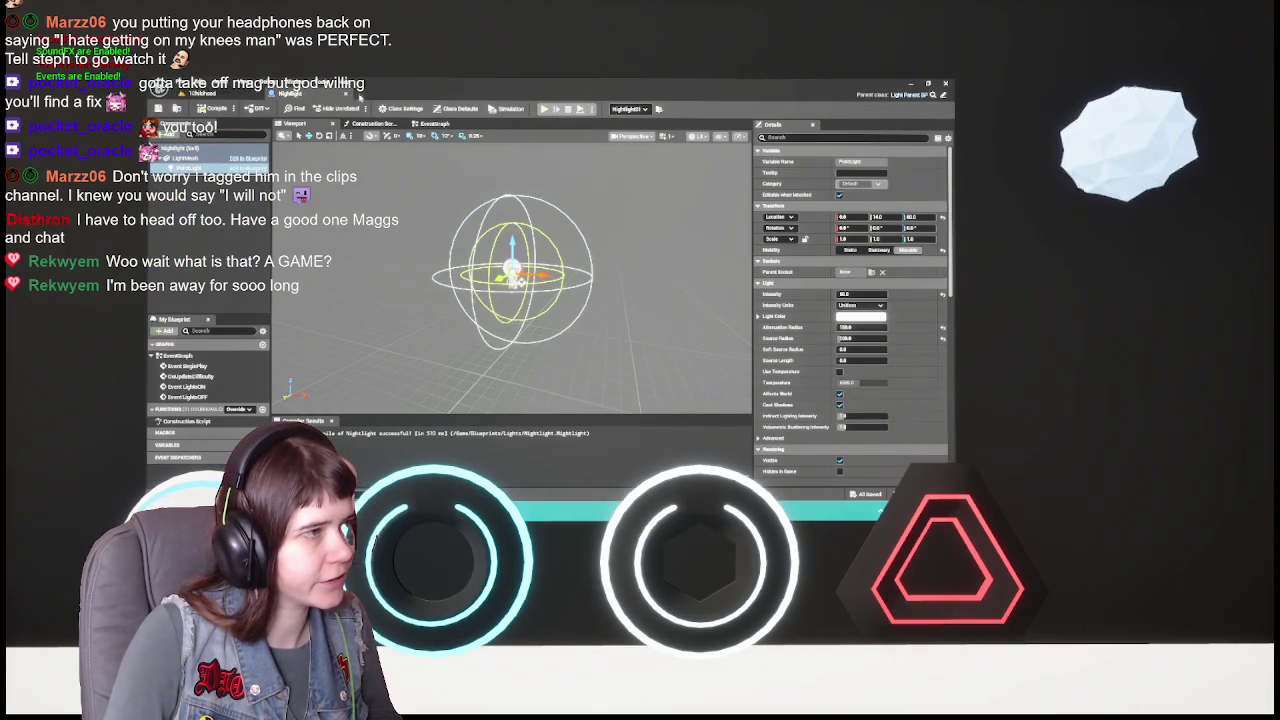
left_click(376, 534)
left_click_drag(530, 243, 534, 247)
left_click(790, 126)
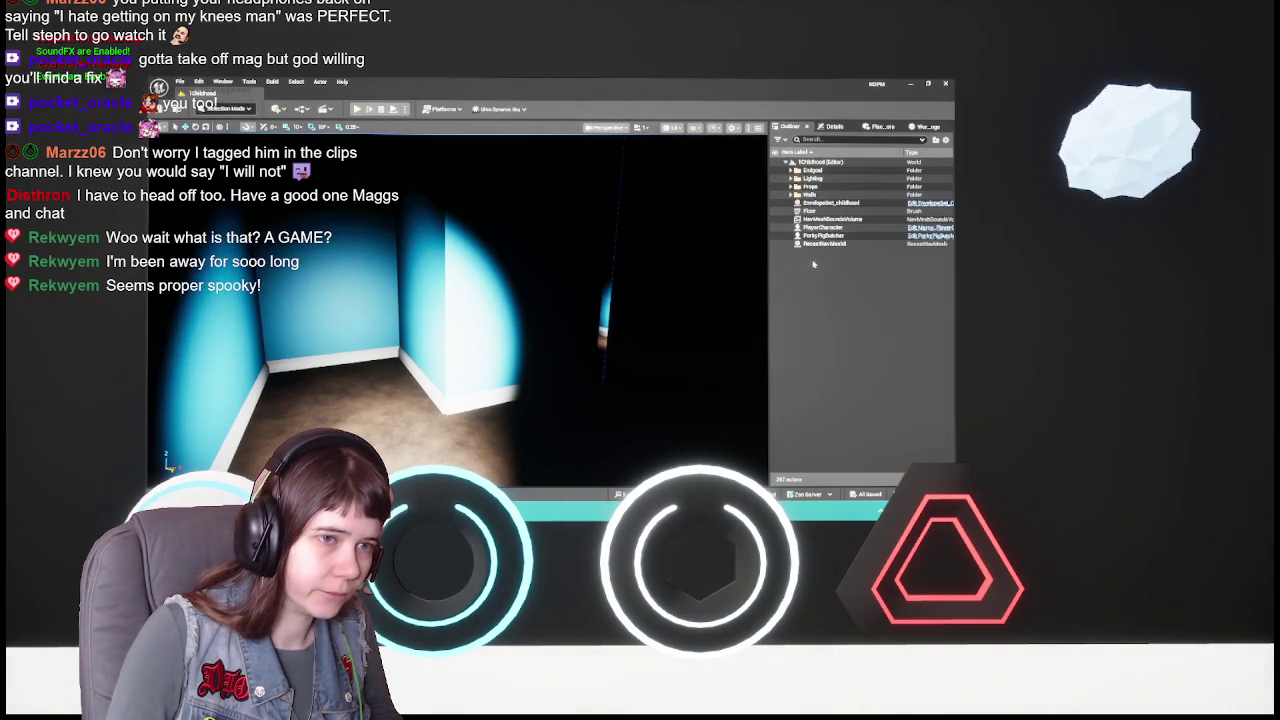
left_click_drag(709, 306, 713, 306)
left_click_drag(618, 308, 610, 310)
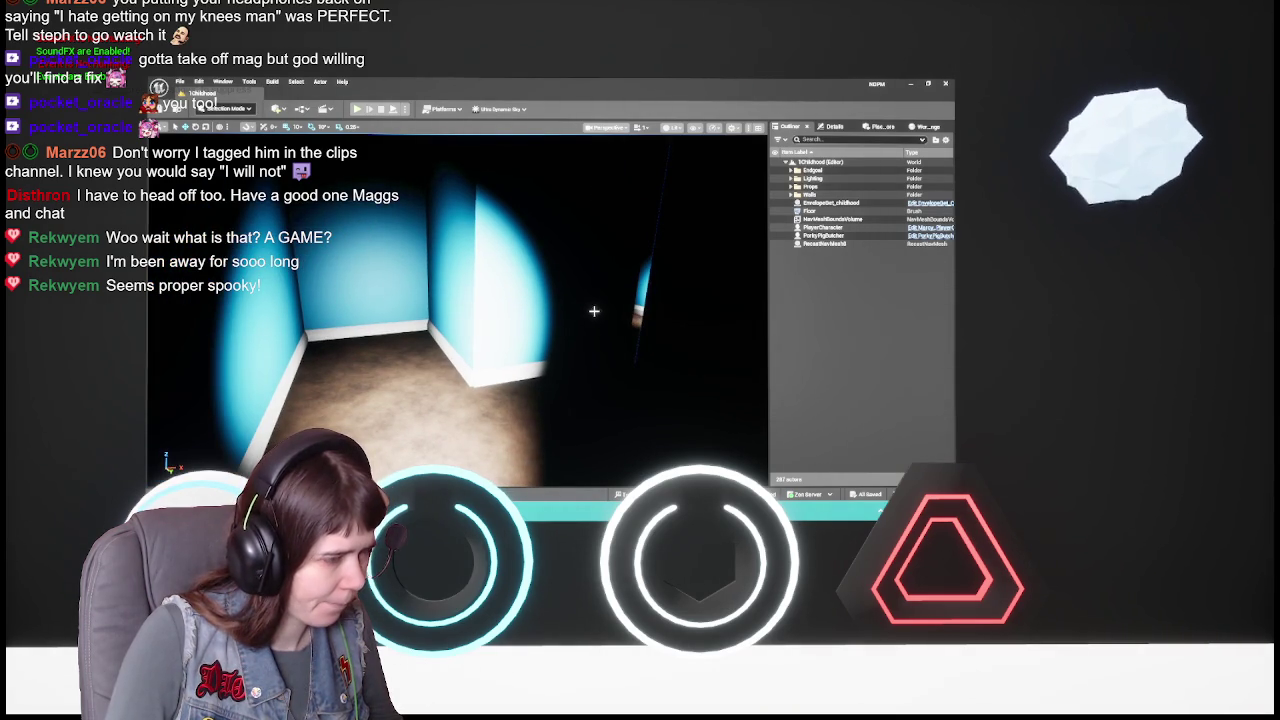
left_click(273, 82)
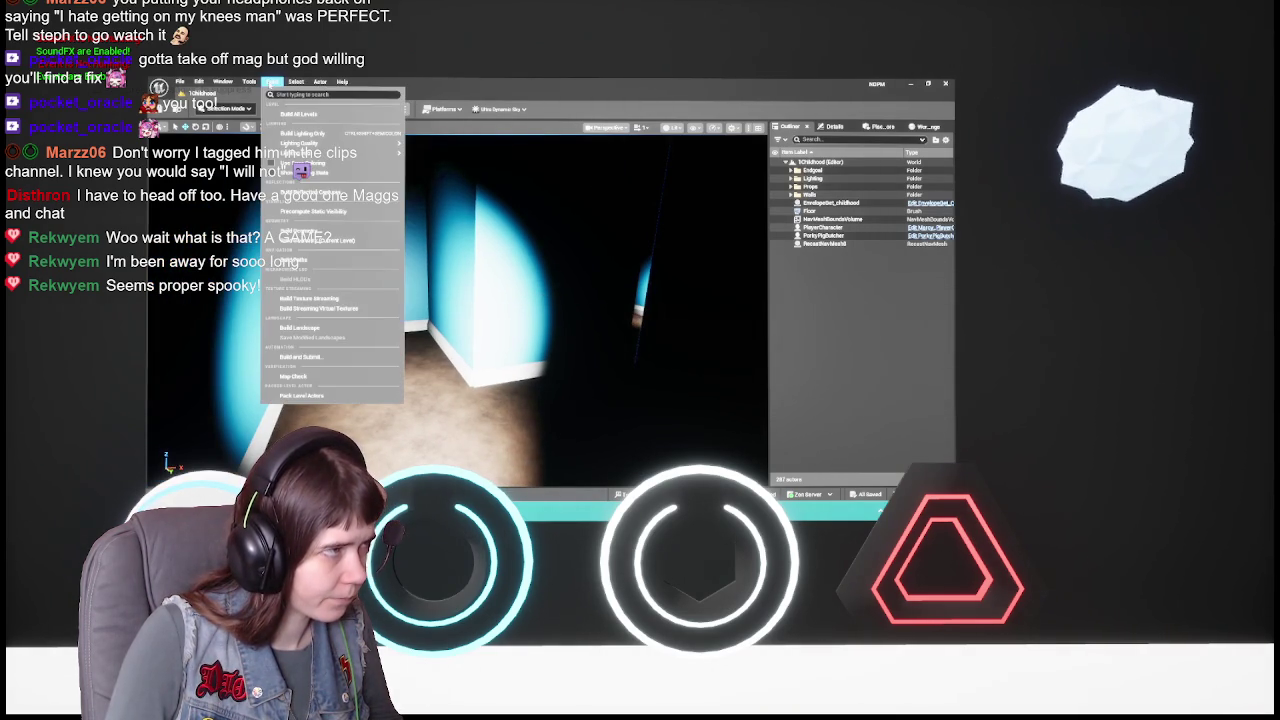
left_click(298, 114)
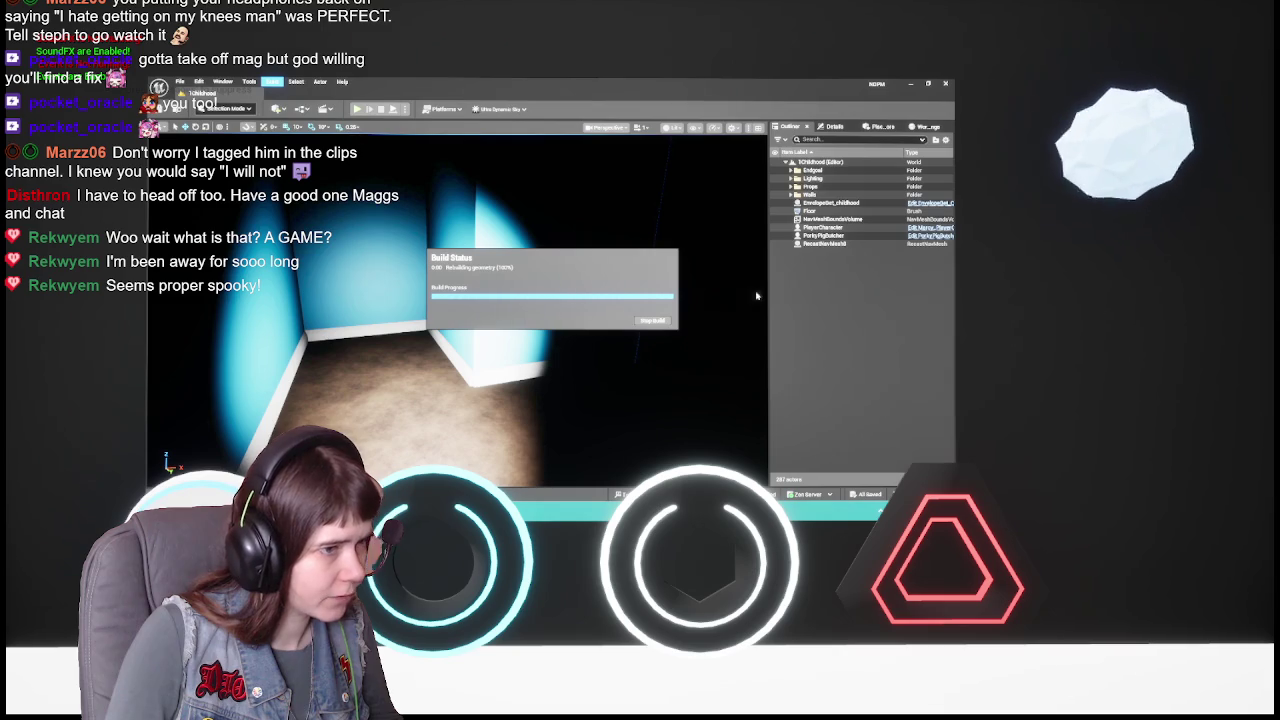